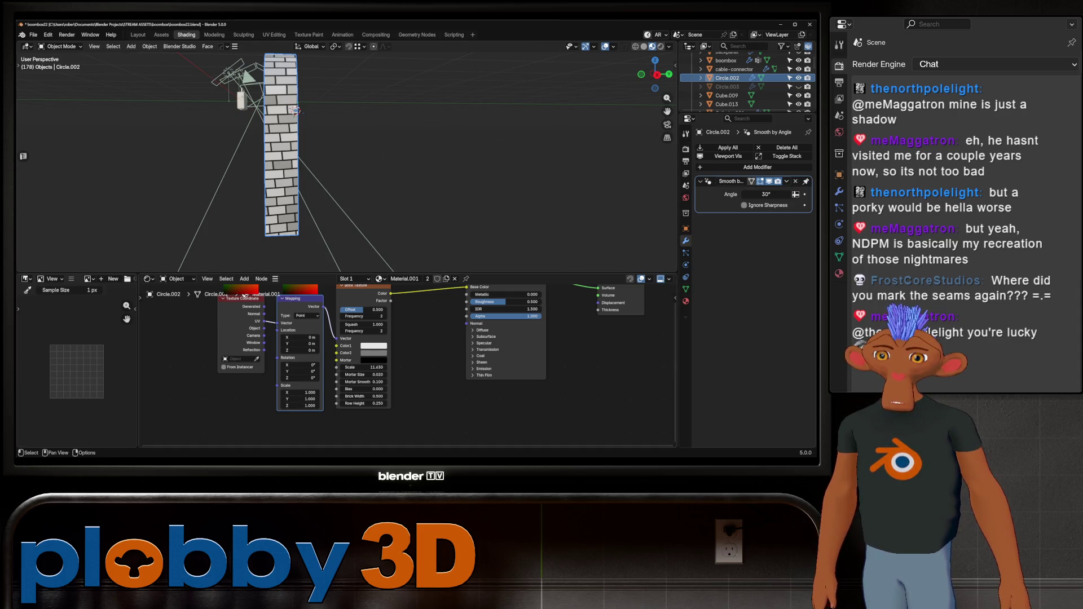
- Give the brick mapping small Y and Z rotations, then straighten Y back to 0° front-on
drag(300, 370, 300, 371)
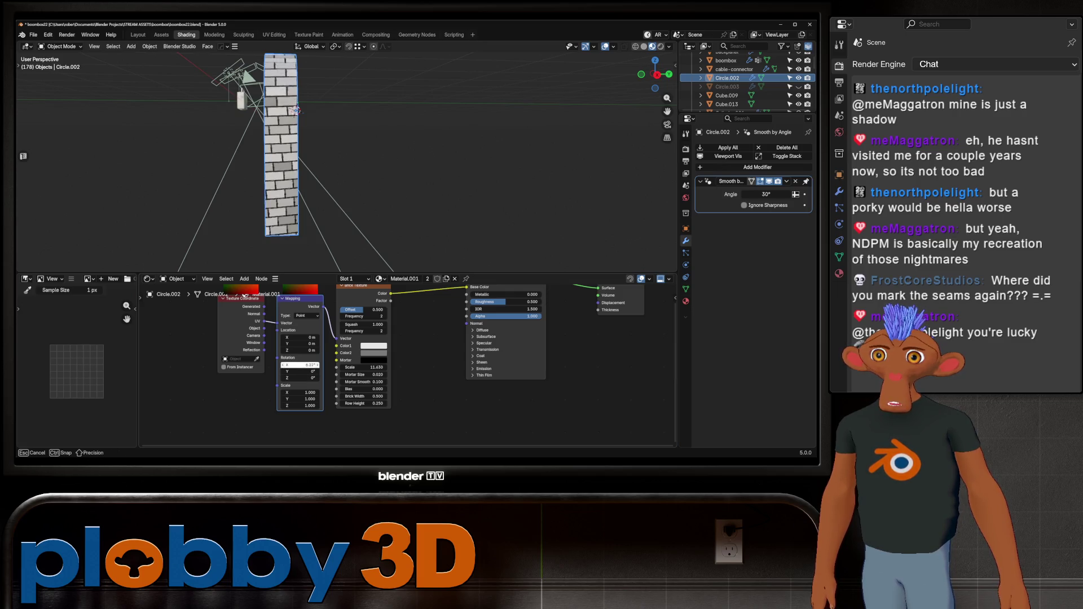
drag(300, 378, 305, 377)
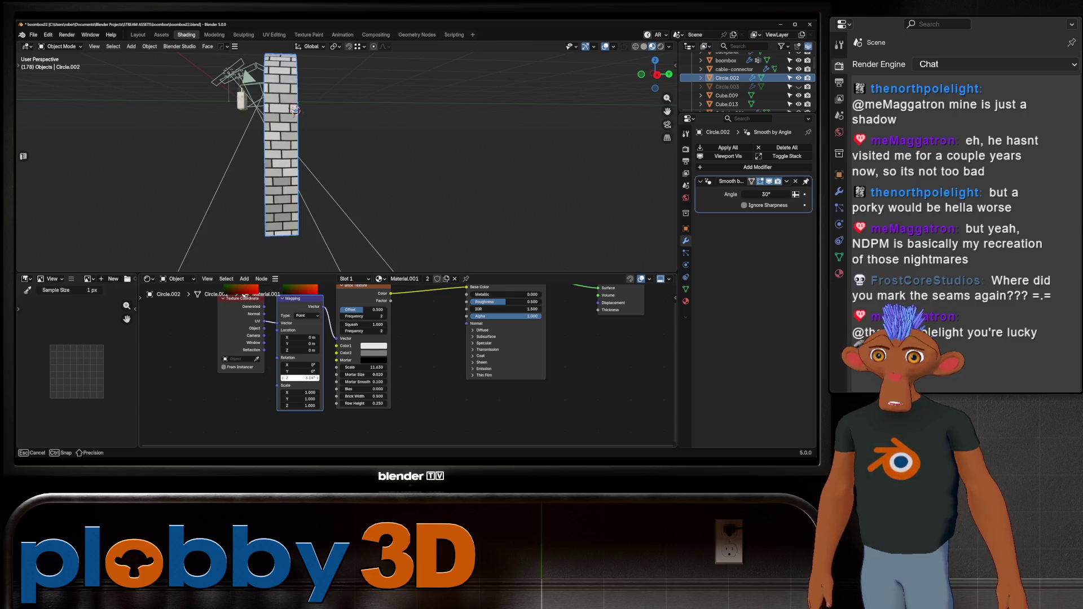
drag(306, 377, 305, 378)
middle_drag(423, 169, 474, 169)
shift+middle_drag(339, 153, 373, 183)
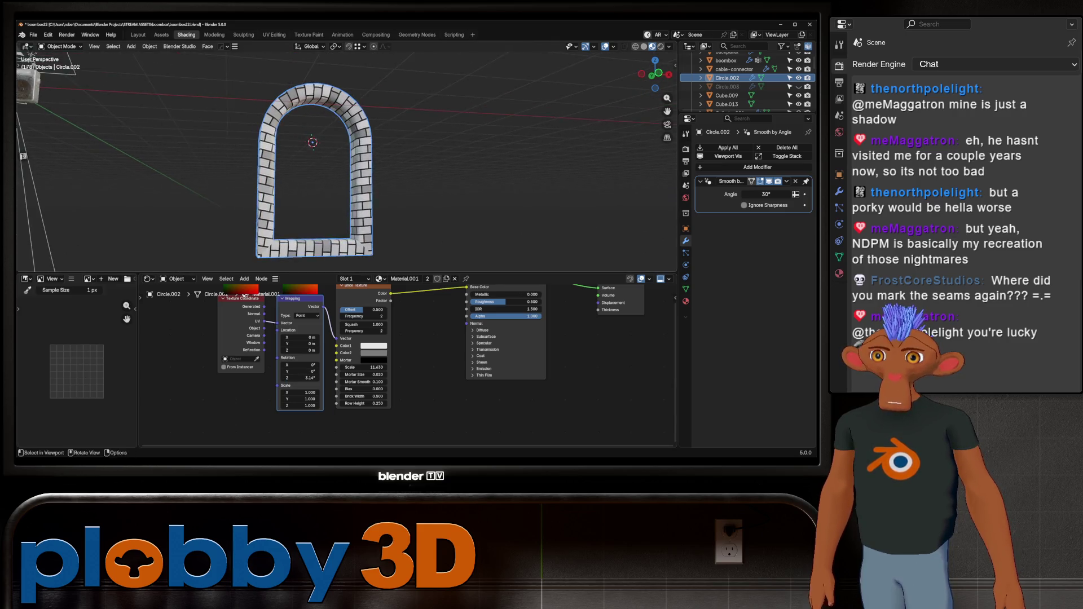
drag(302, 370, 310, 371)
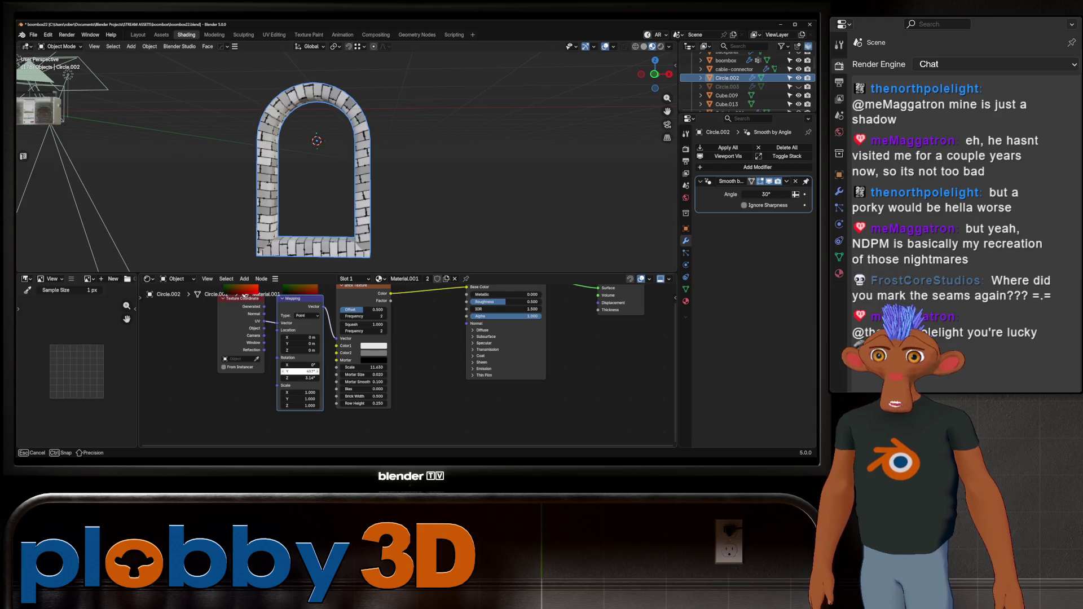
mouse_move(305, 371)
mouse_down()
mouse_move(292, 370)
mouse_move(317, 392)
mouse_move(292, 365)
mouse_up()
- Keep X scale 1.000 and X rotation 0°, then retilt the bricks slightly around Y
key(Escape)
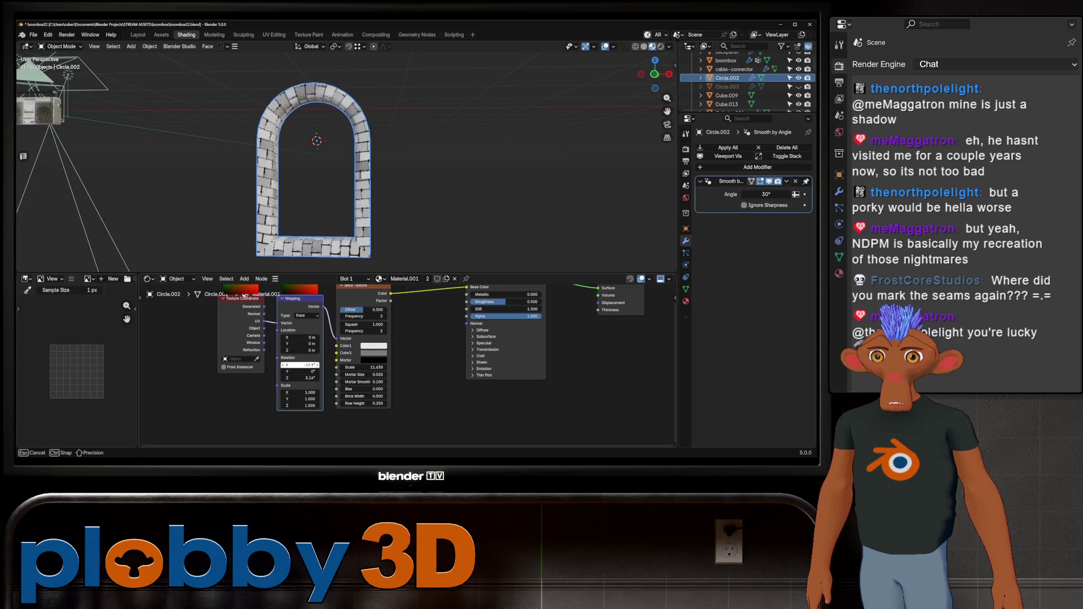
key(Escape)
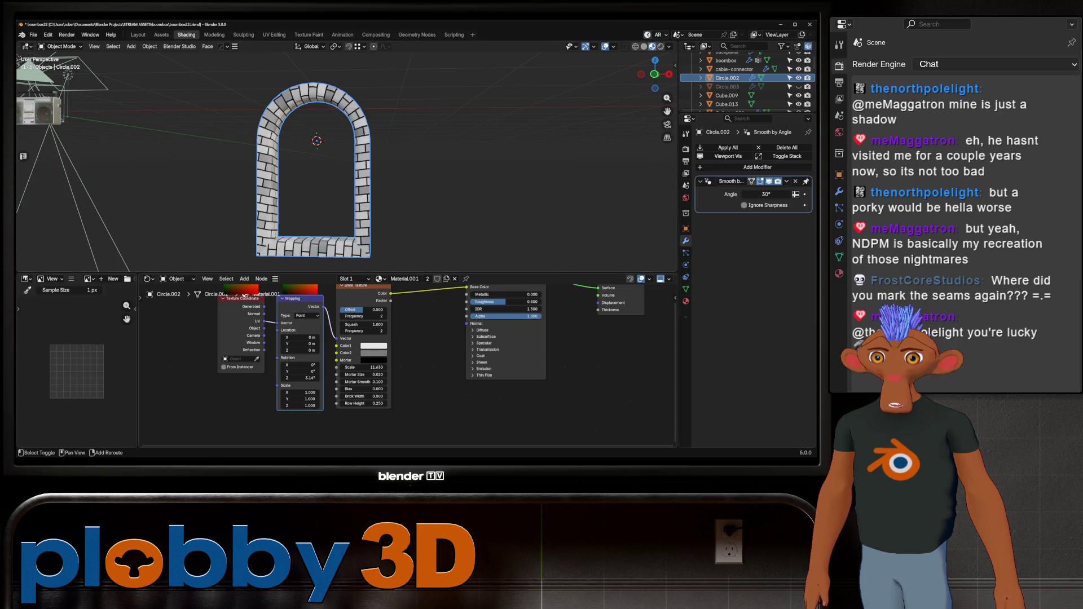
drag(300, 371, 296, 371)
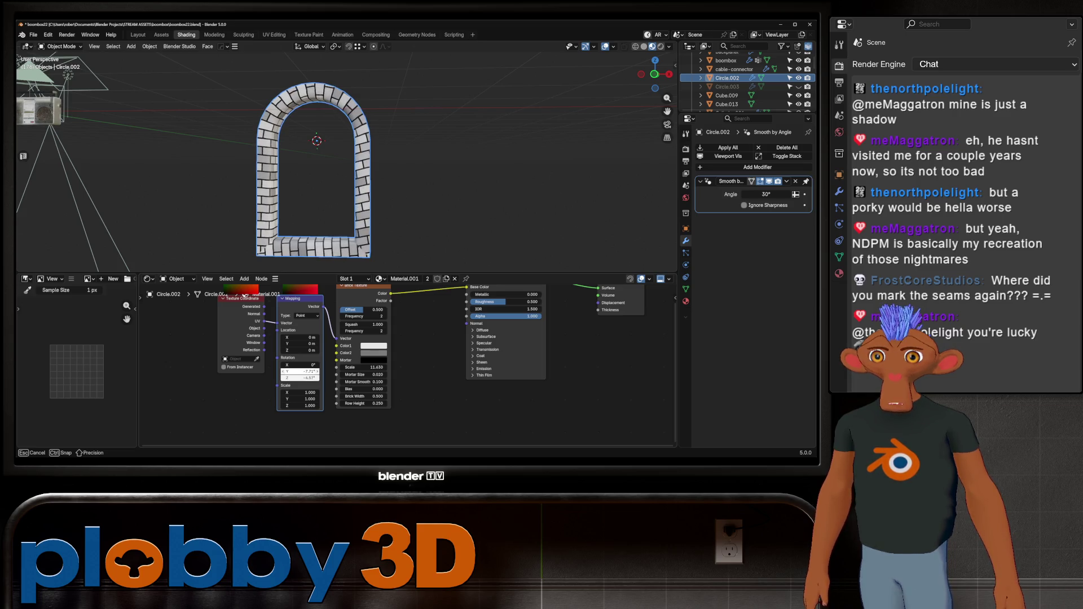
drag(300, 372, 298, 372)
middle_drag(423, 170, 474, 178)
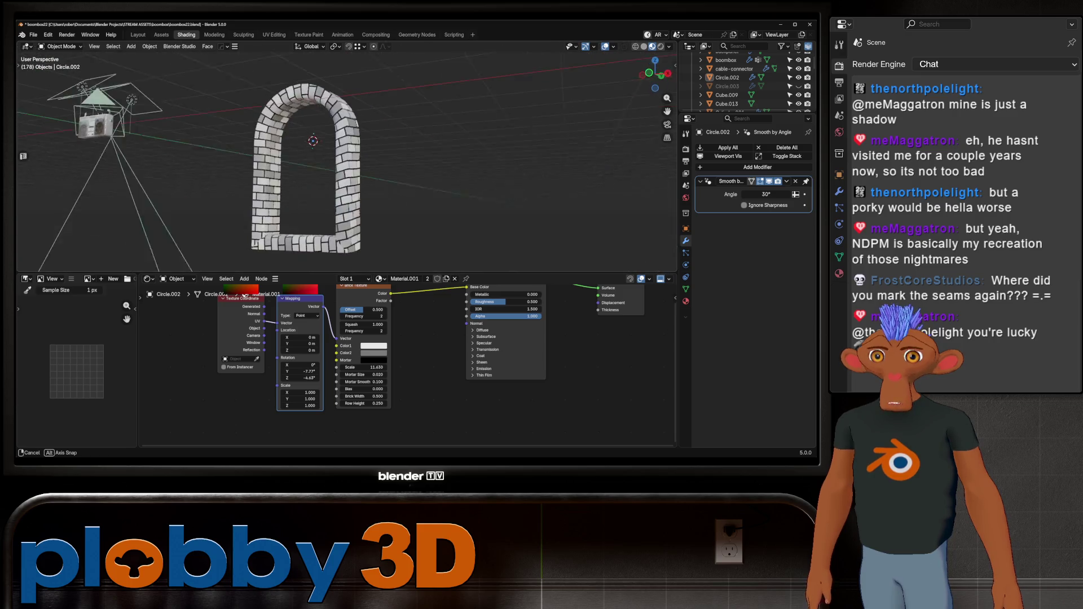
scroll(339, 153, up, 3)
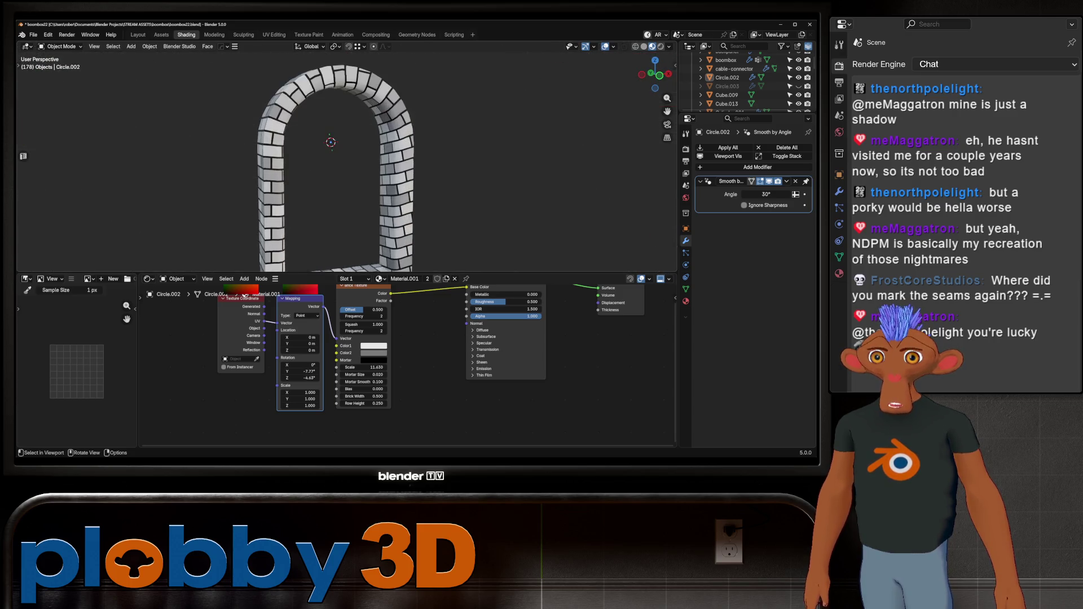
- Select all arch geometry and unwrap its UVs, zeroing the texture rotation
mouse_move(338, 152)
middle_down()
mouse_move(390, 161)
mouse_move(406, 144)
mouse_move(457, 169)
middle_up()
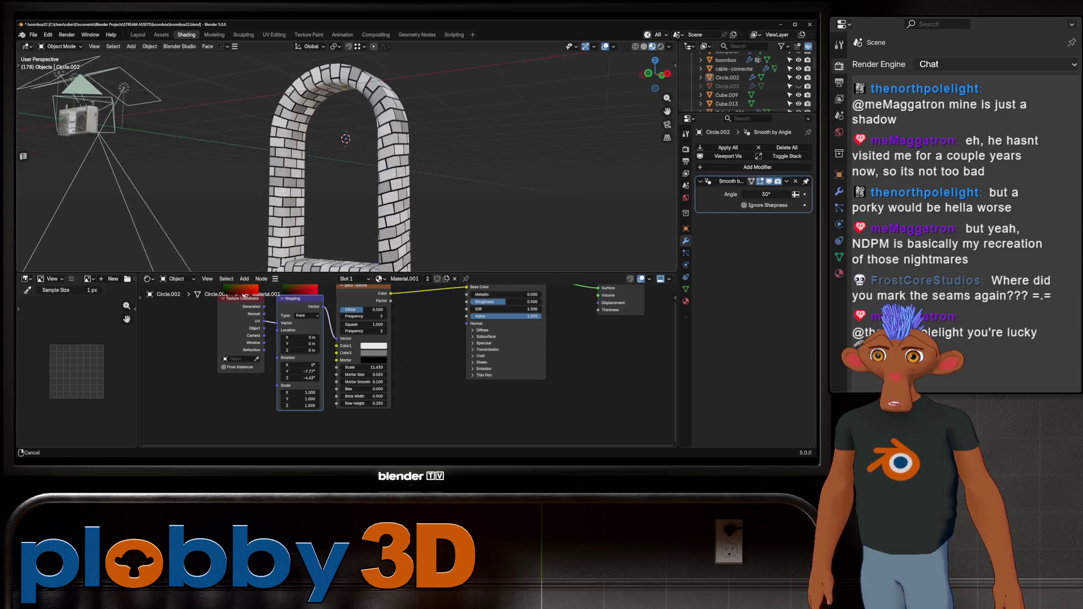
mouse_move(339, 152)
middle_down()
mouse_move(339, 101)
mouse_move(364, 102)
middle_up()
key(Tab)
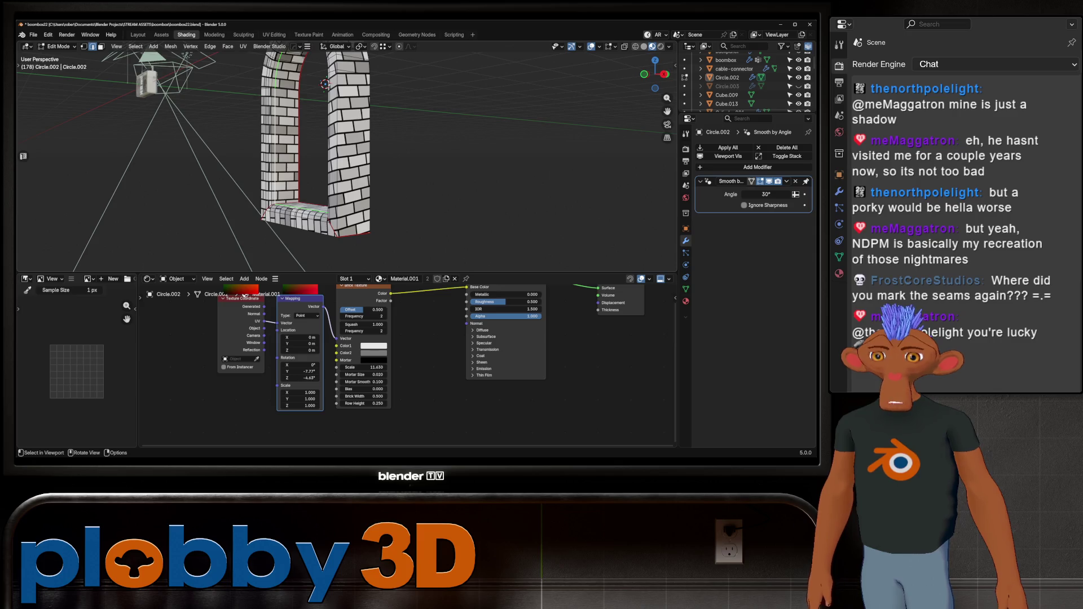
key(u)
click(525, 276)
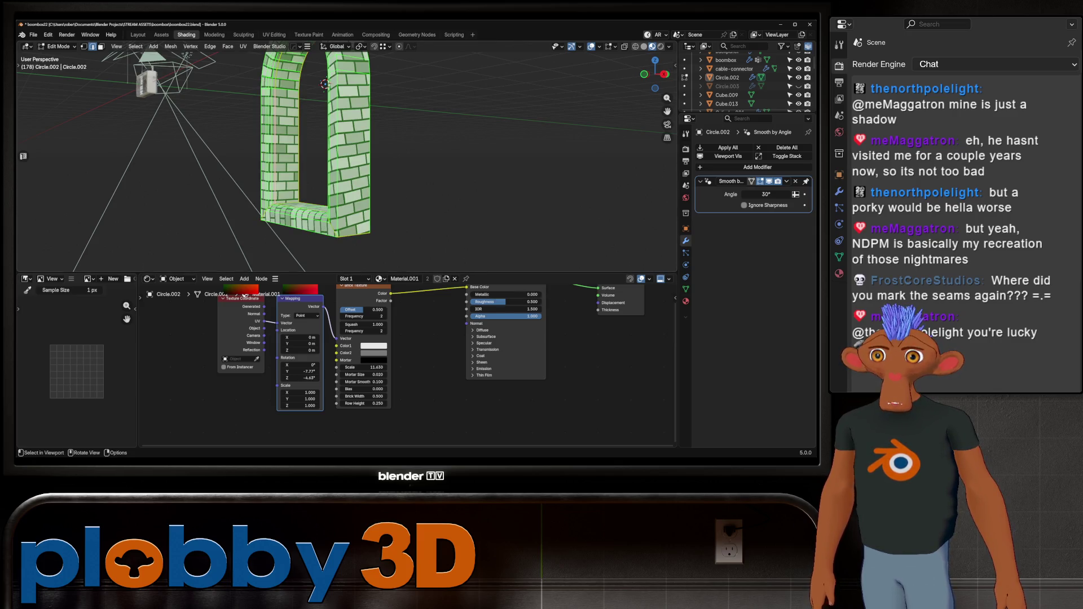
key(u)
click(457, 53)
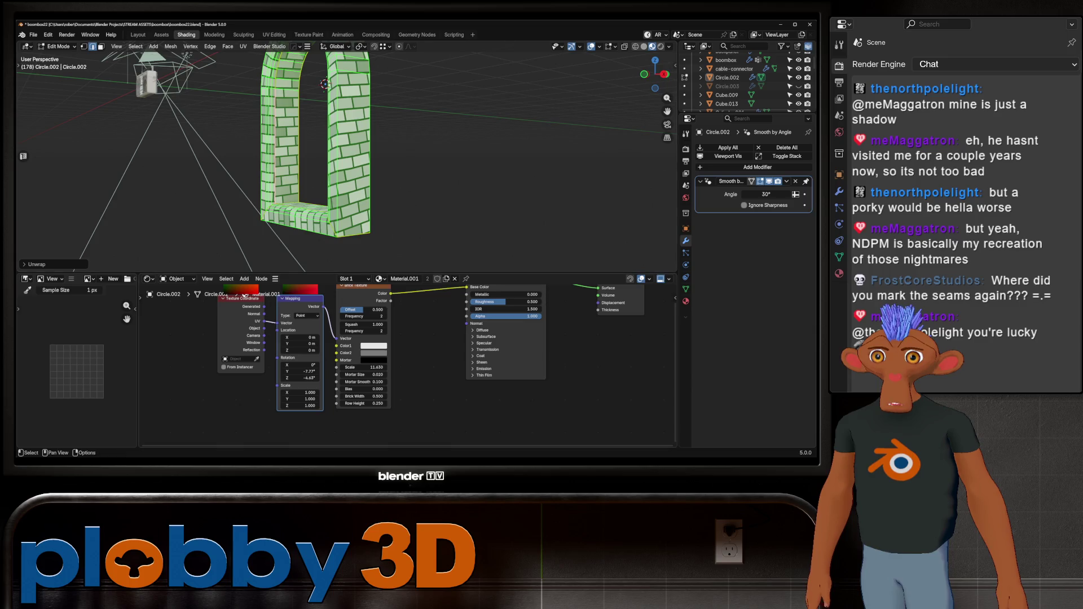
drag(299, 365, 299, 379)
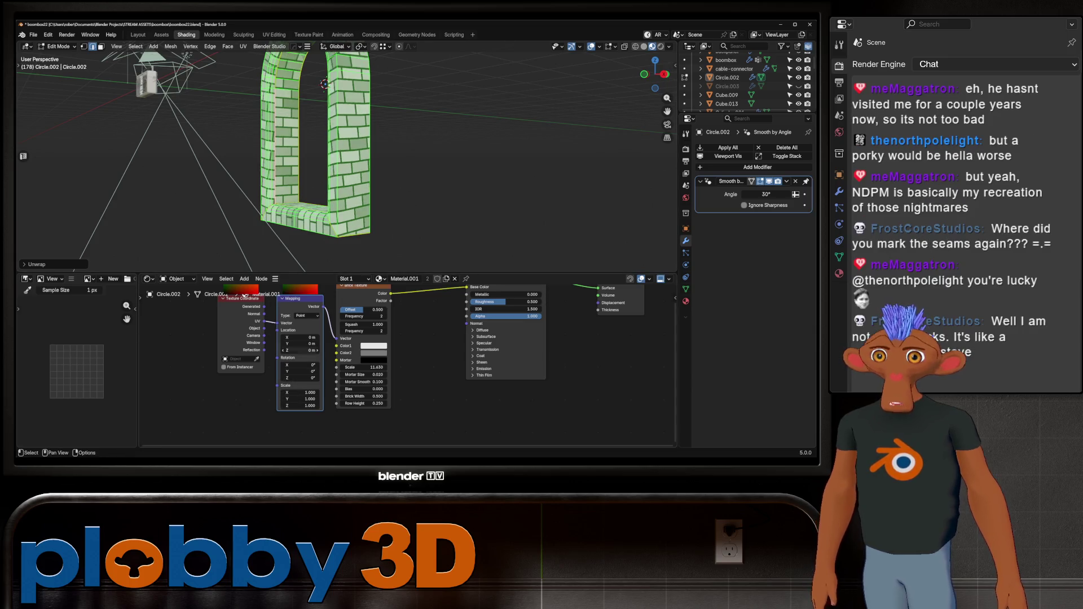
mouse_move(338, 169)
middle_down()
mouse_move(343, 180)
mouse_move(356, 144)
mouse_move(372, 148)
middle_up()
key(Tab)
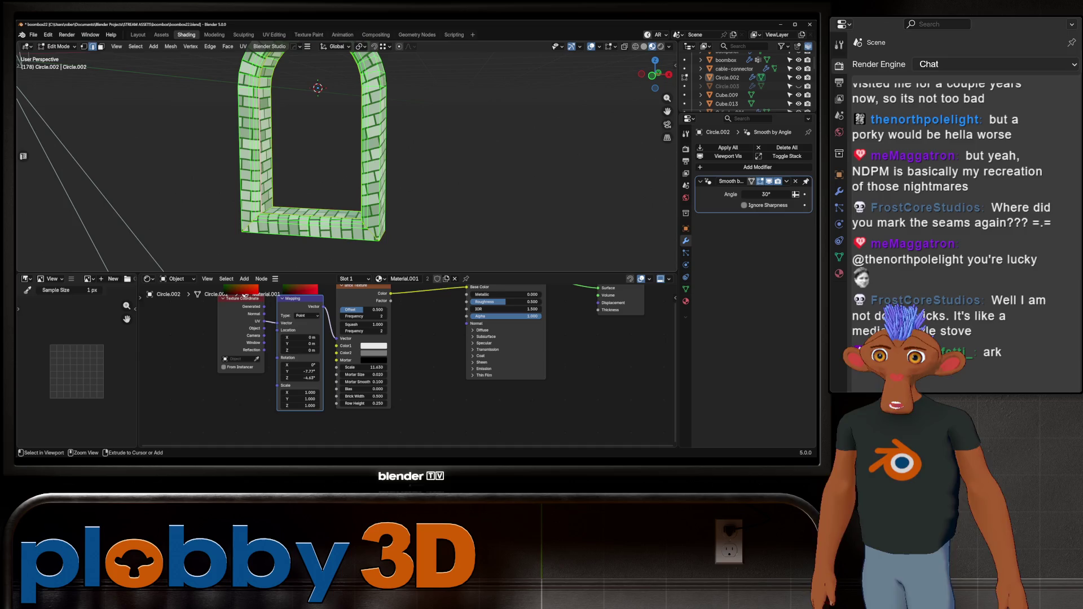
scroll(339, 152, down, 3)
- Orbit around the arch to inspect how the bricks follow the curve, then select it
middle_drag(338, 152, 373, 148)
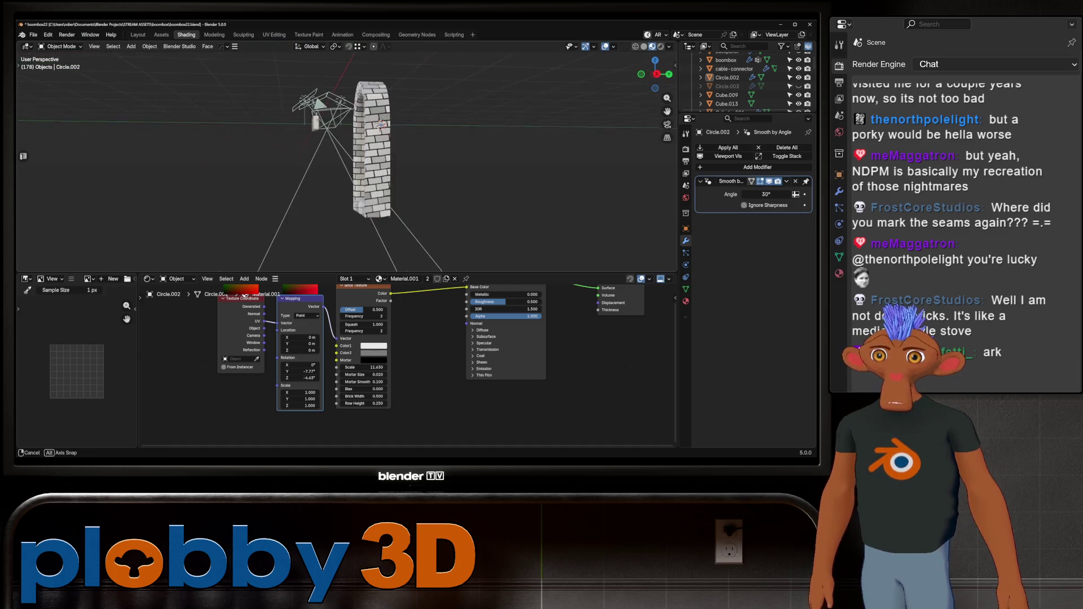
scroll(365, 152, up, 2)
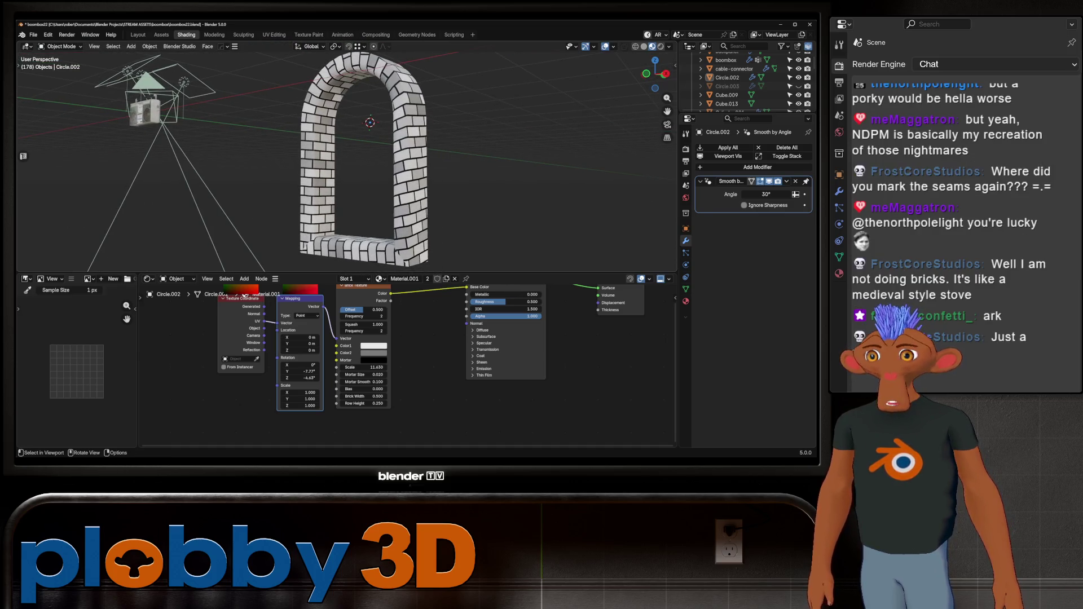
middle_drag(364, 153, 338, 148)
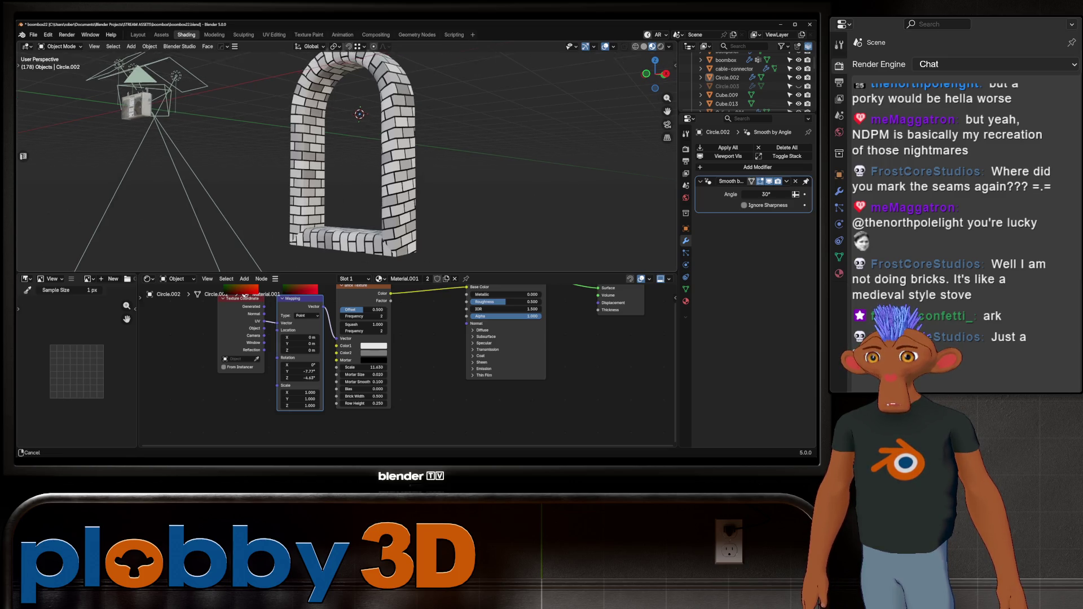
key(Tab)
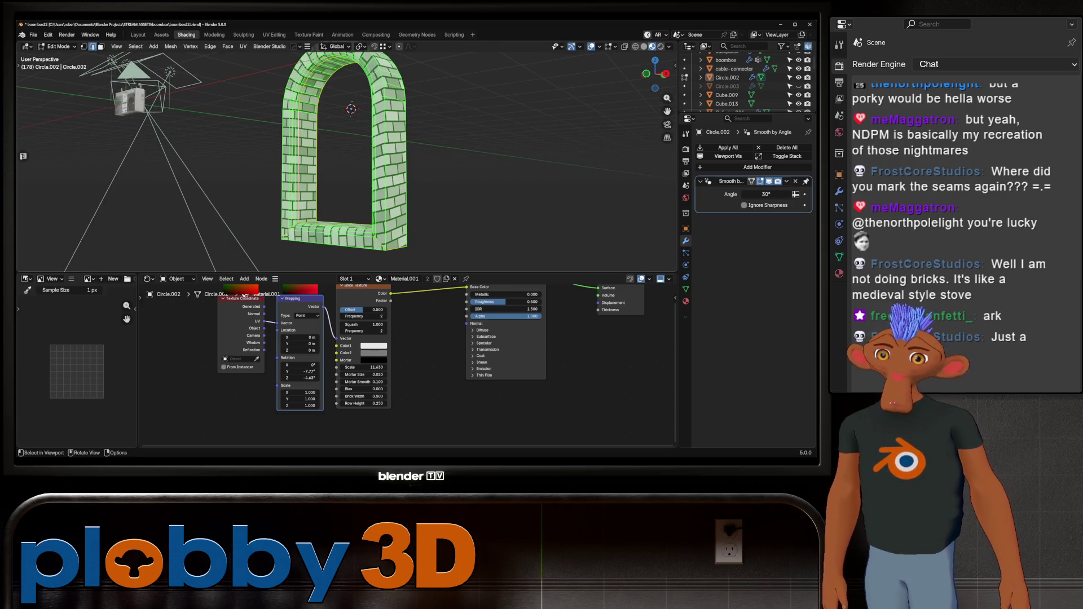
key(Tab)
mouse_move(355, 143)
middle_down()
mouse_move(321, 145)
mouse_move(364, 140)
mouse_move(338, 153)
middle_up()
click(296, 169)
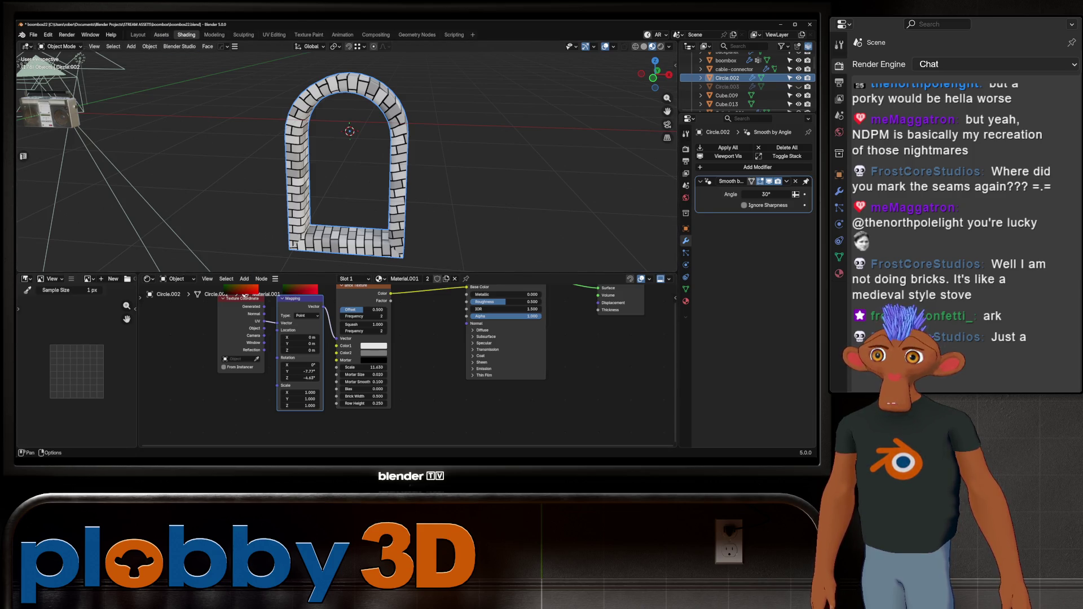
- Browse the GreyscaleGorilla library's Environmental material catalog in the Assets workspace
click(161, 35)
click(64, 291)
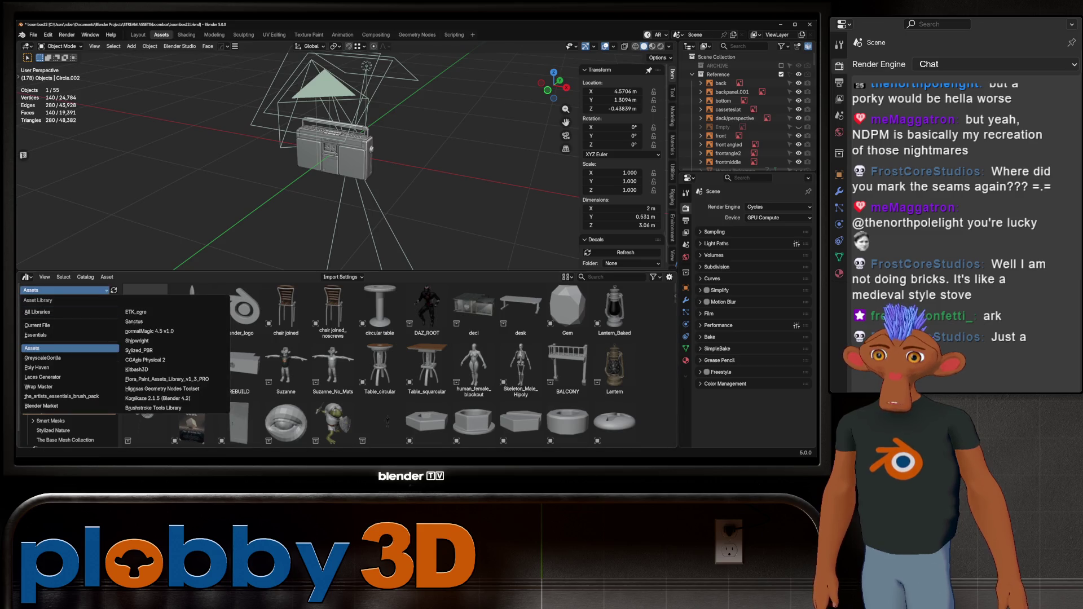
click(43, 357)
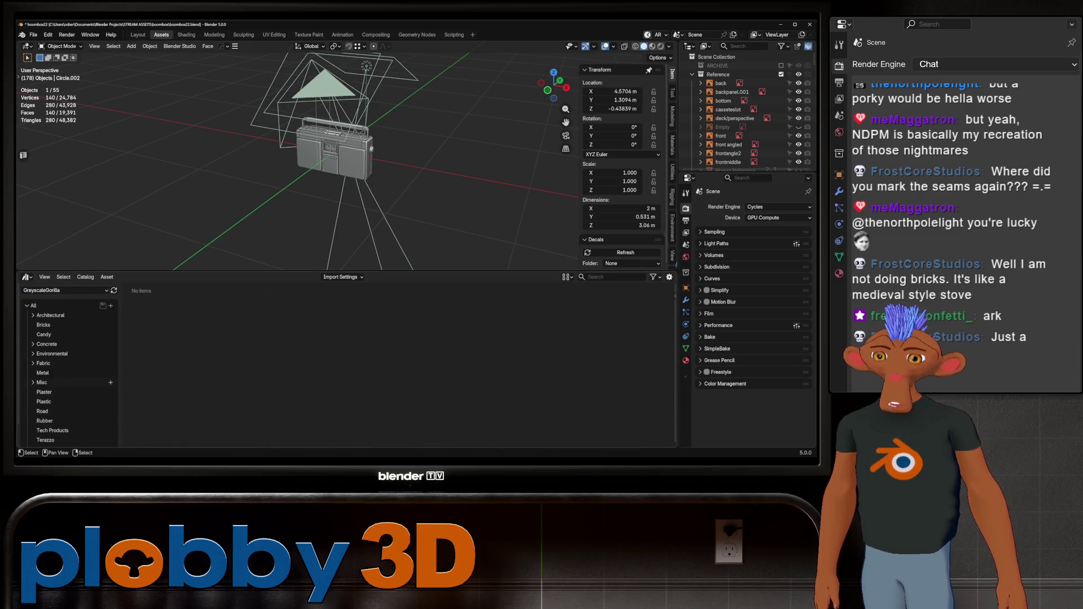
scroll(72, 402, down, 2)
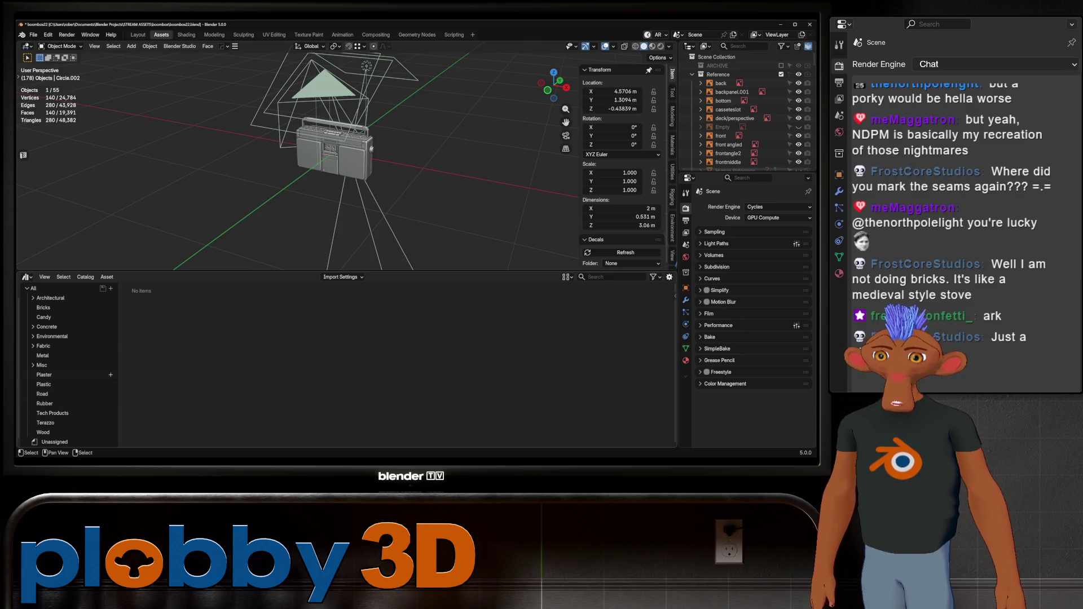
scroll(73, 406, down, 1)
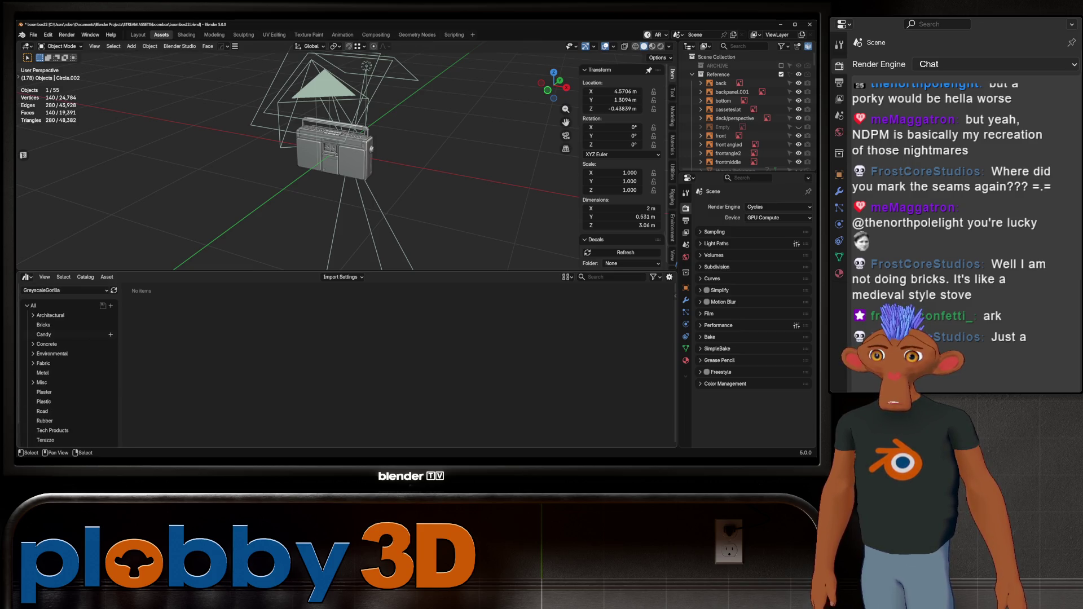
click(51, 330)
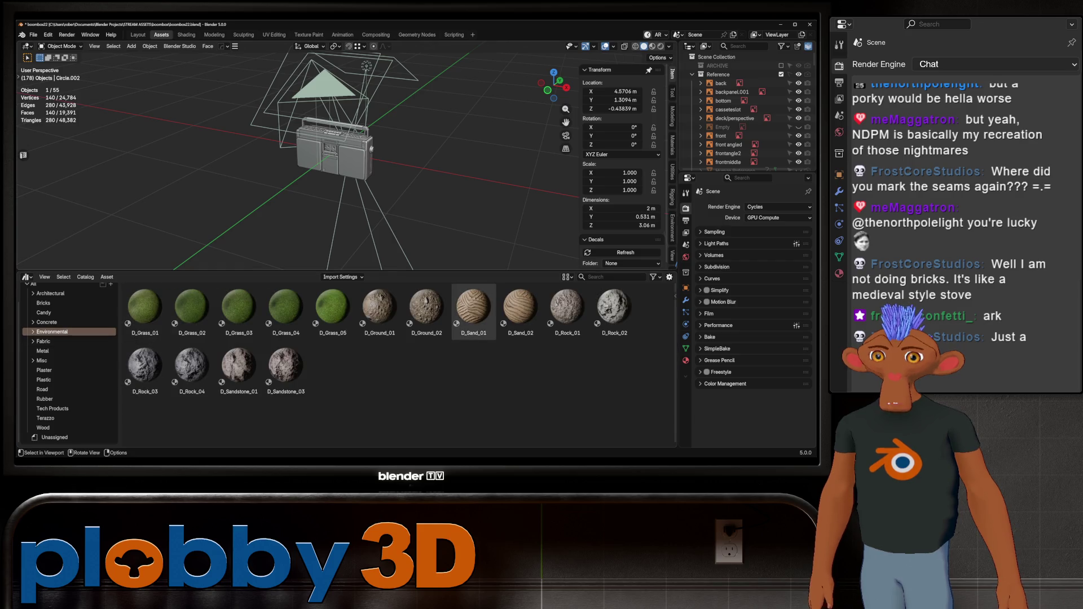
- Drop the D_Rock_03 material onto the arch and return to the Layout workspace
mouse_move(339, 169)
middle_down()
mouse_move(381, 153)
mouse_move(339, 161)
middle_up()
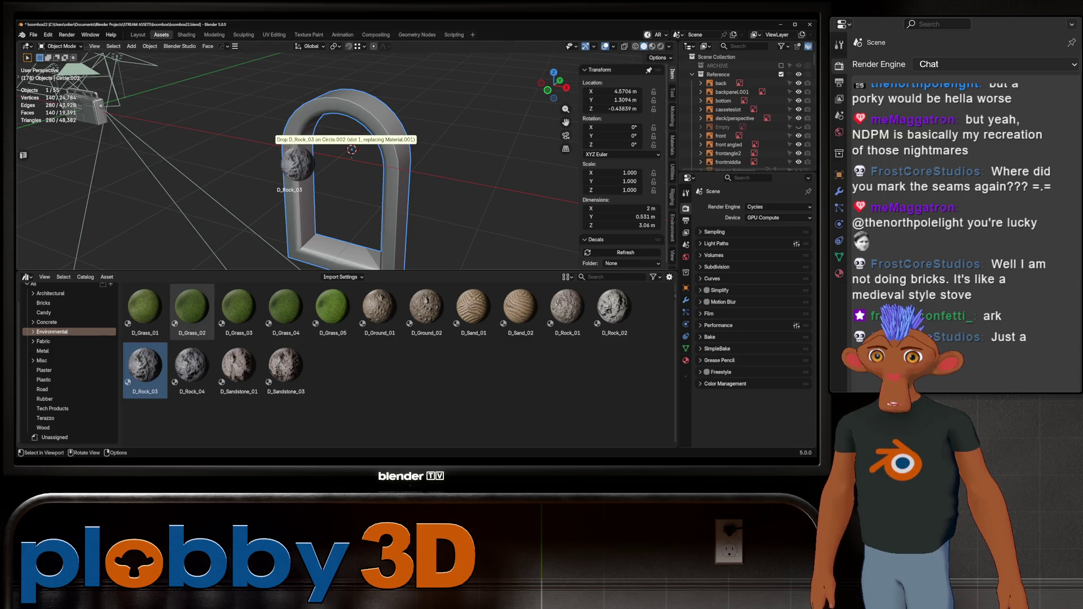
drag(144, 366, 347, 139)
key(ctrl+Page_Up)
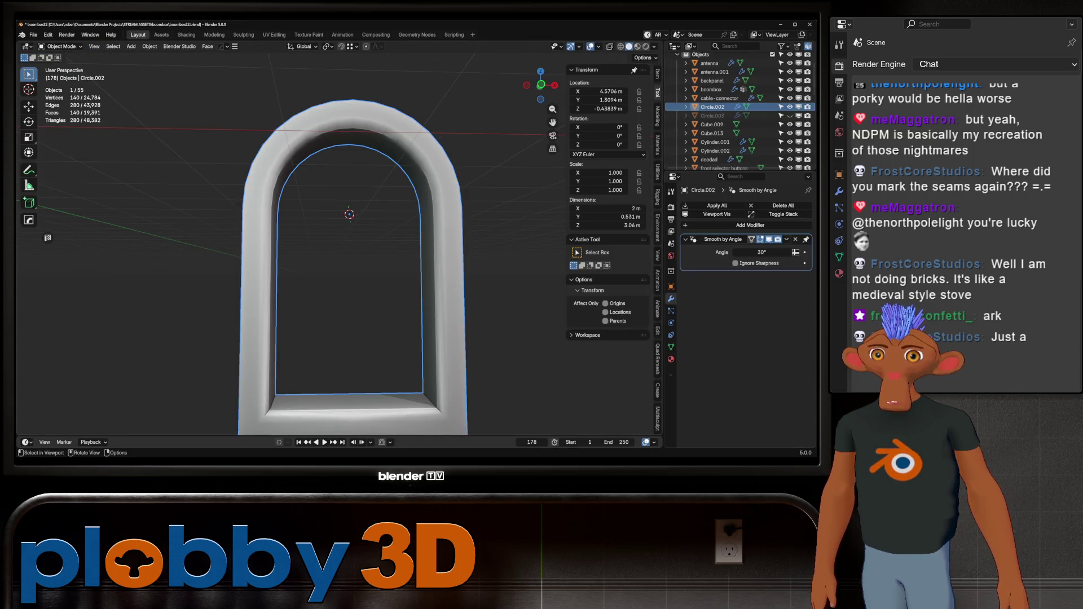
- Preview the rock arch in rendered shading and select a few of its vertices
click(622, 46)
click(643, 46)
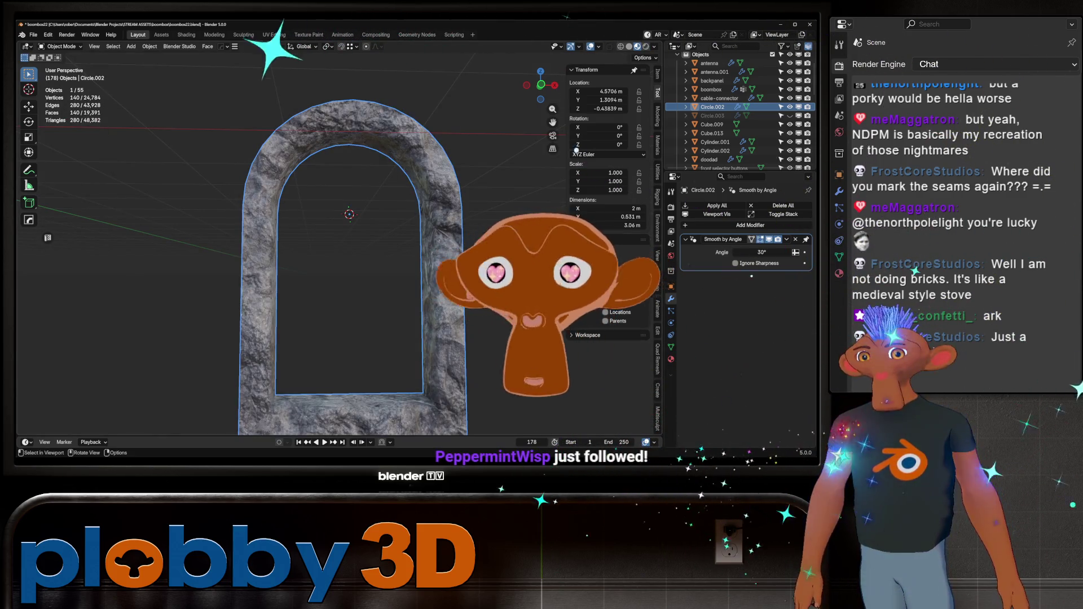
mouse_move(349, 253)
middle_down()
mouse_move(372, 254)
mouse_move(323, 254)
middle_up()
scroll(320, 212, up, 3)
key(Tab)
key(b)
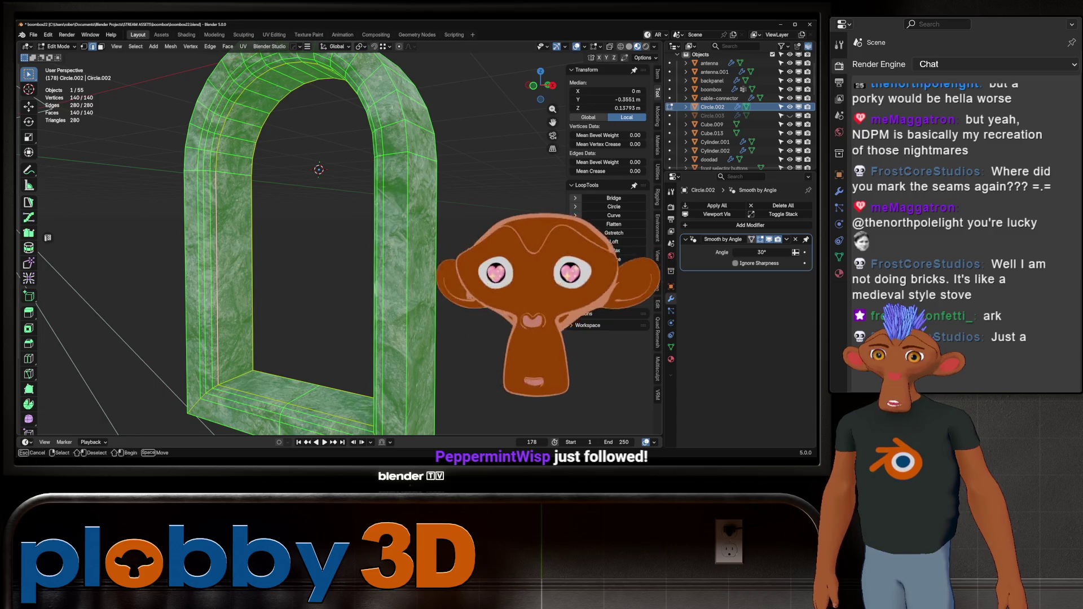
key(Escape)
alt+click(220, 172)
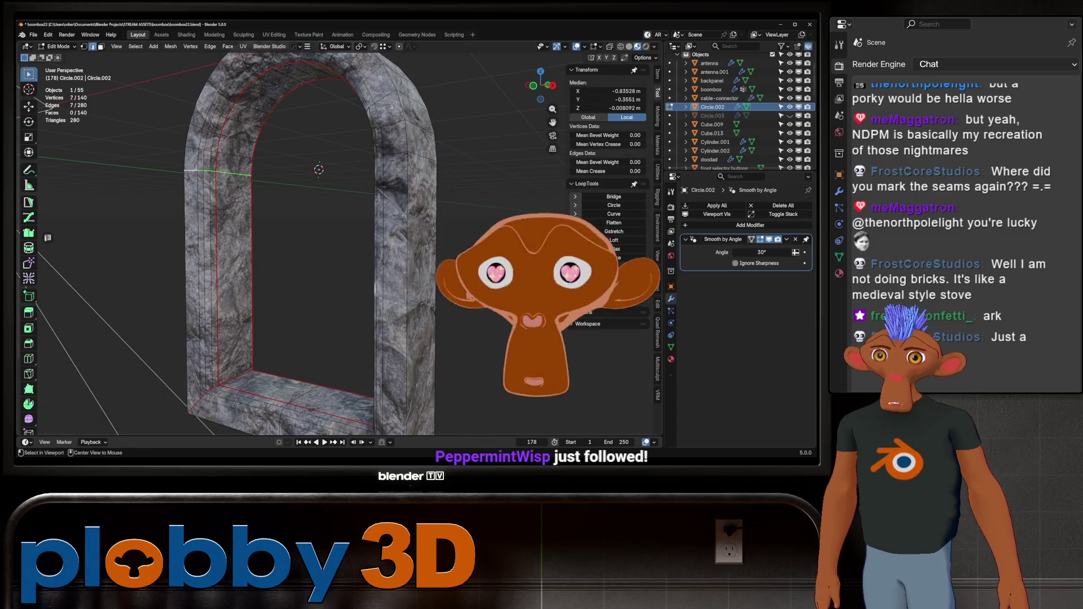
- Try an inset on the edge loop, cancel and undo it, keeping the loop intact
key(alt+a)
key(i)
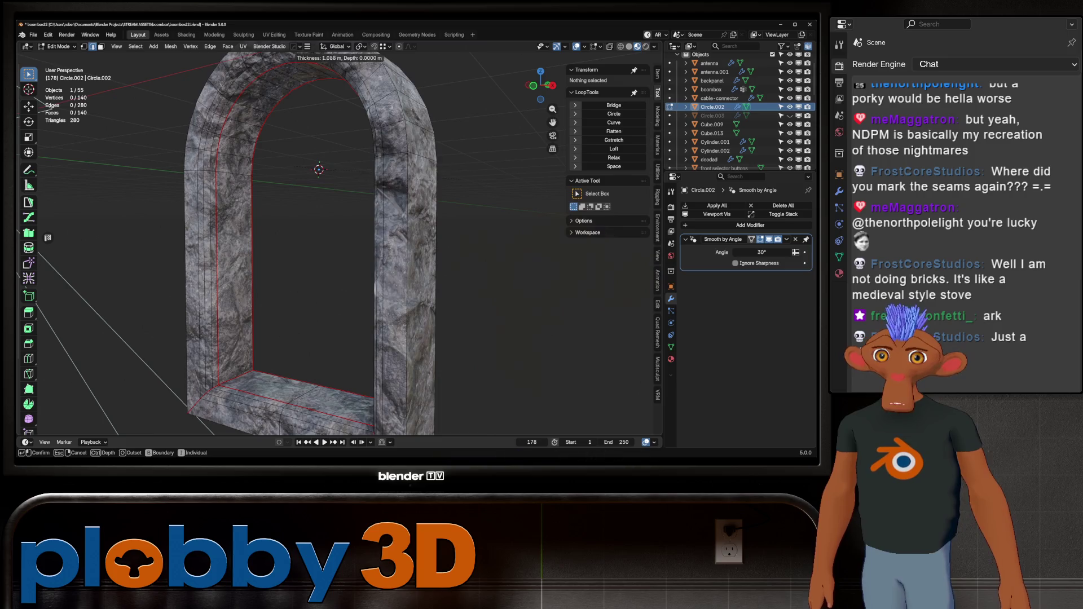
key(Escape)
key(ctrl+z)
key(Tab)
scroll(318, 237, down, 3)
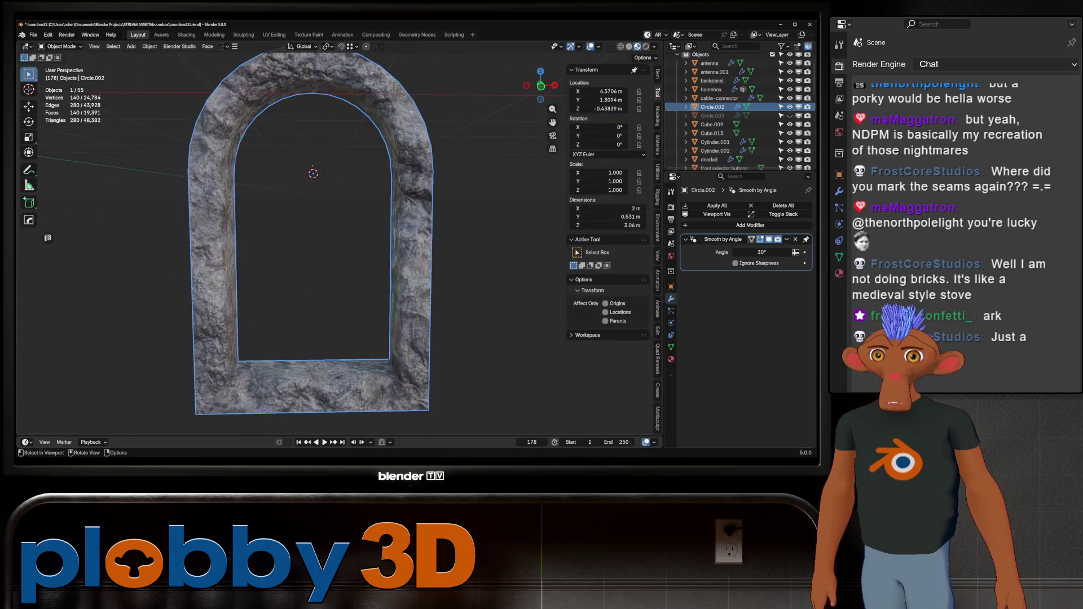
mouse_move(318, 237)
middle_down()
mouse_move(279, 237)
mouse_move(381, 237)
mouse_move(308, 217)
middle_up()
key(Tab)
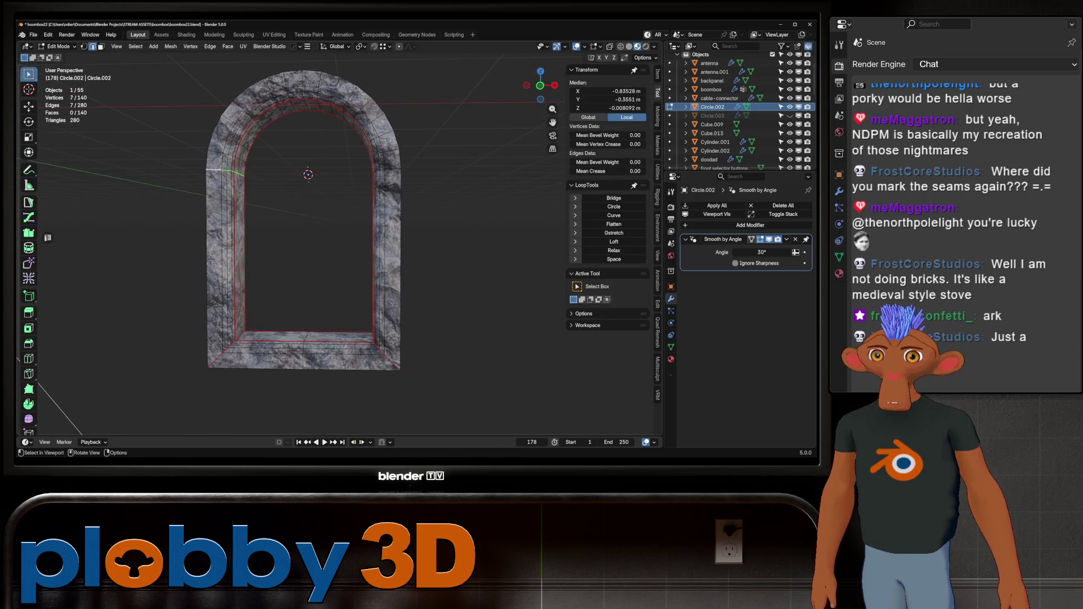
- Select all faces of the arch and unwrap the whole mesh
key(u)
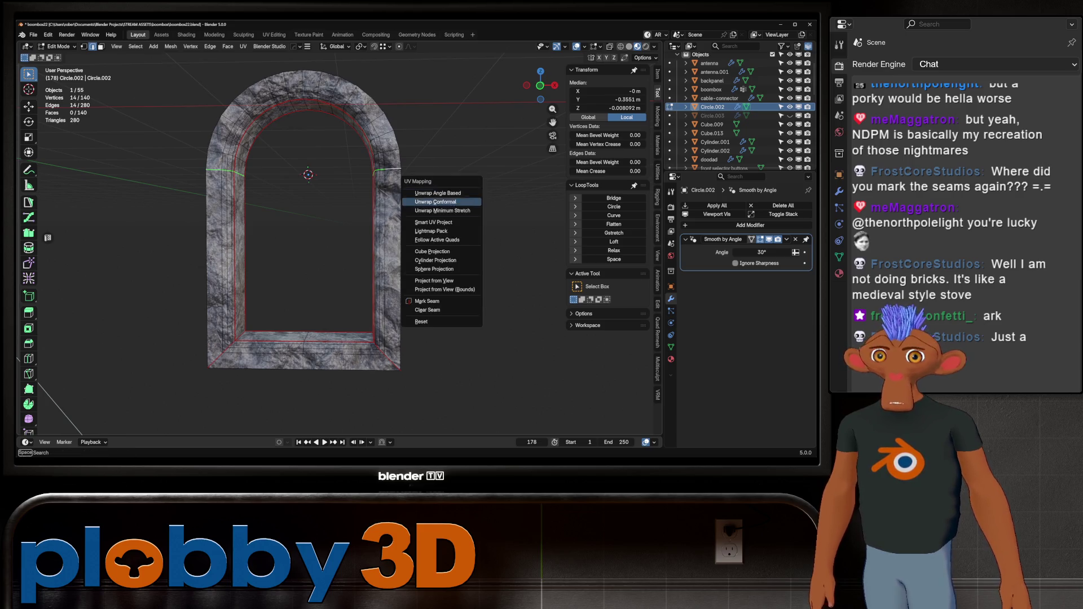
key(Escape)
key(a)
key(u)
click(429, 191)
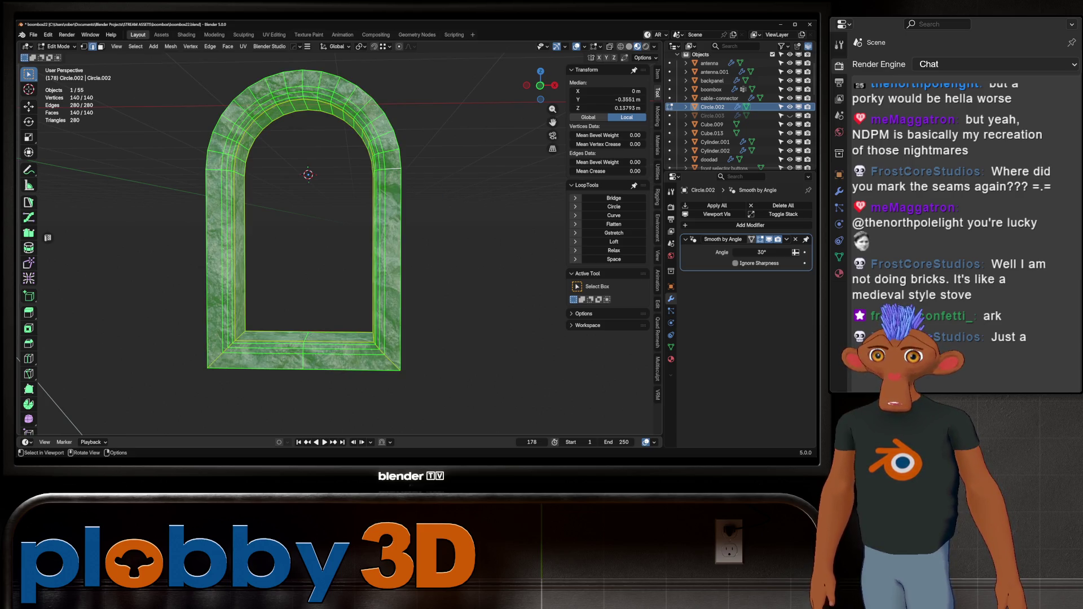
- Mark the edge loop across the arch as a seam and re-unwrap everything with Conformal
alt+click(393, 168)
key(u)
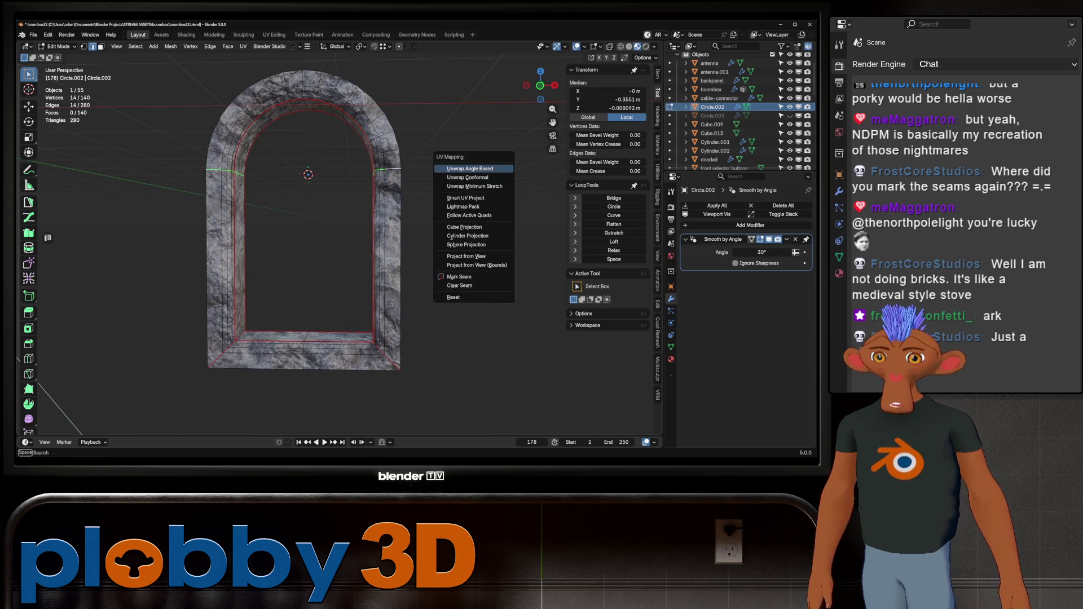
click(459, 276)
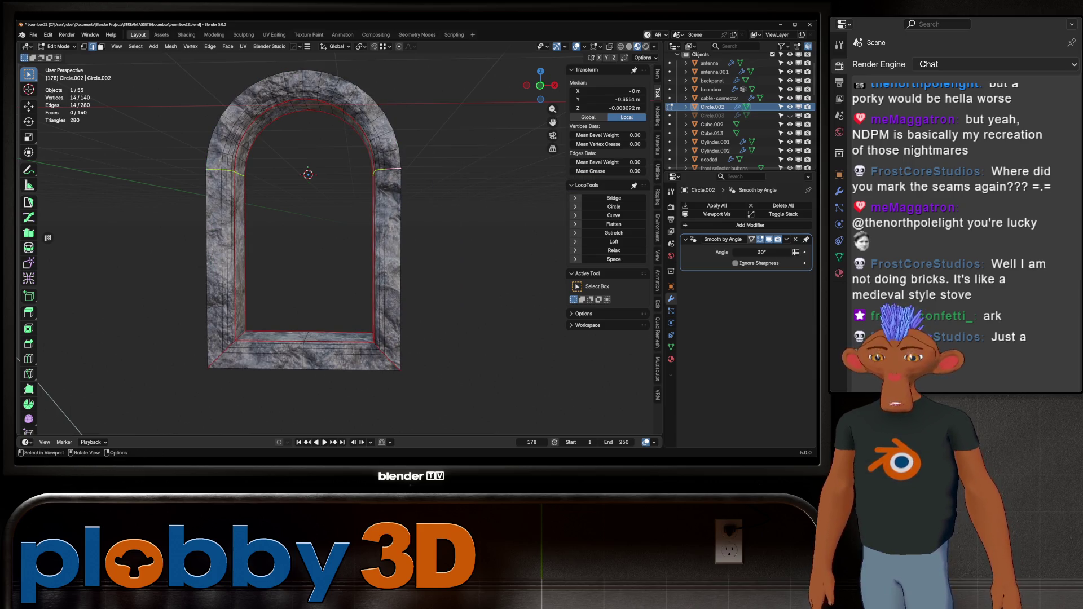
key(u)
key(Escape)
key(a)
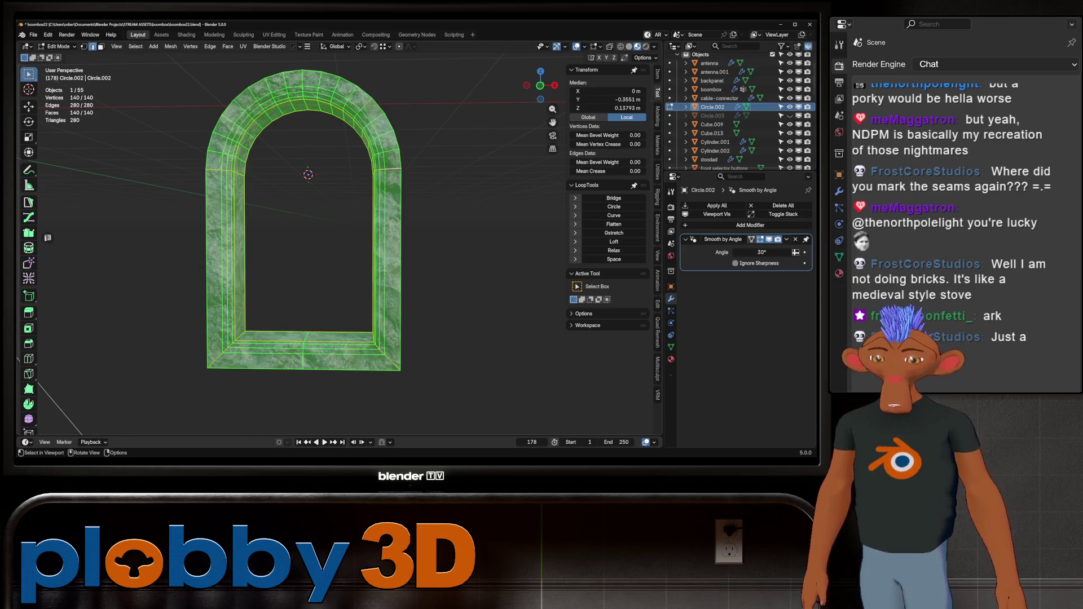
key(u)
click(374, 86)
- Leave mesh editing and pan along the arch wall to inspect the stone seam
key(Tab)
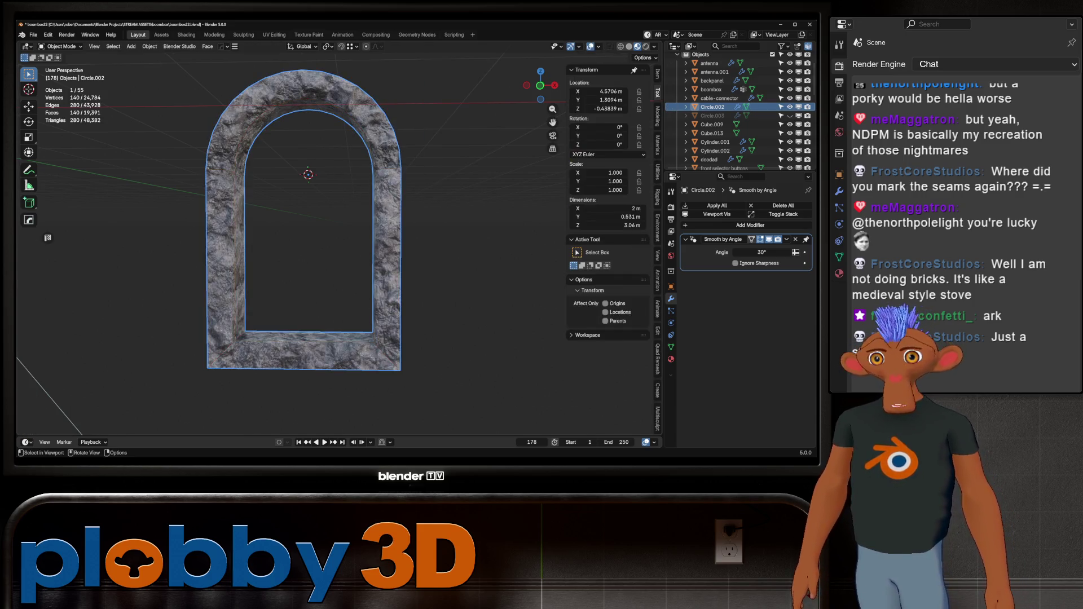
scroll(292, 242, up, 3)
scroll(291, 241, up, 4)
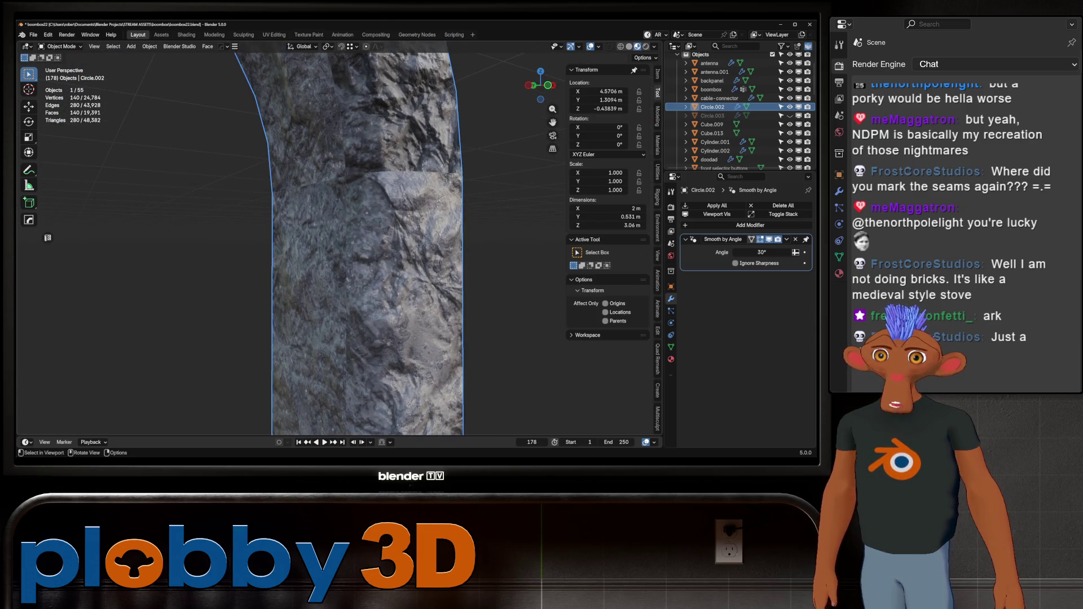
scroll(162, 164, down, 3)
scroll(116, 158, up, 4)
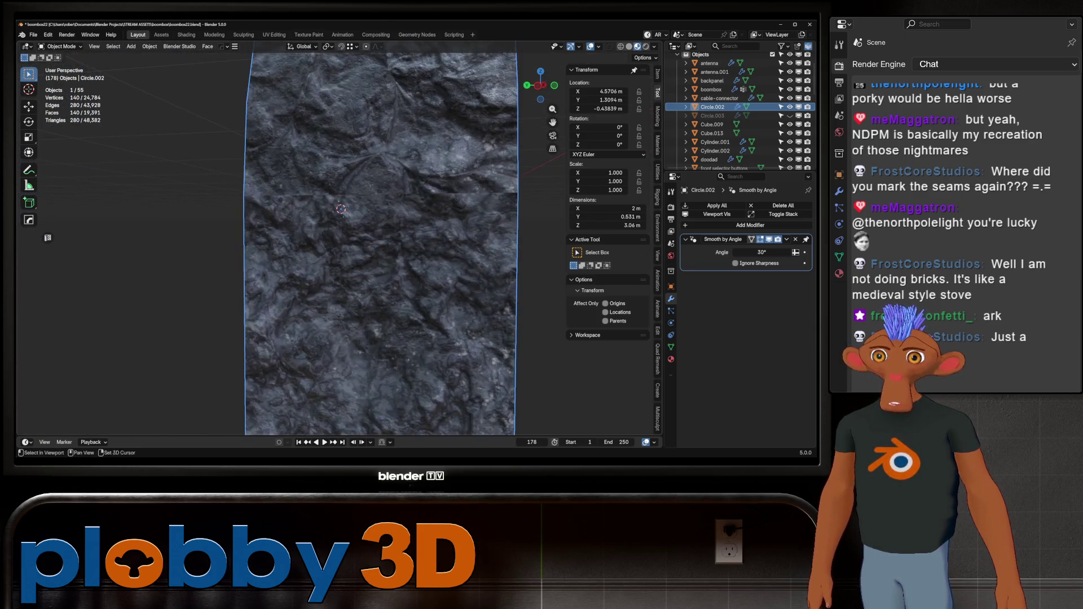
mouse_move(280, 194)
shift+middle_down()
mouse_move(338, 202)
mouse_move(298, 189)
shift+middle_up()
scroll(338, 201, down, 3)
scroll(307, 194, up, 3)
scroll(298, 189, down, 4)
scroll(298, 189, up, 2)
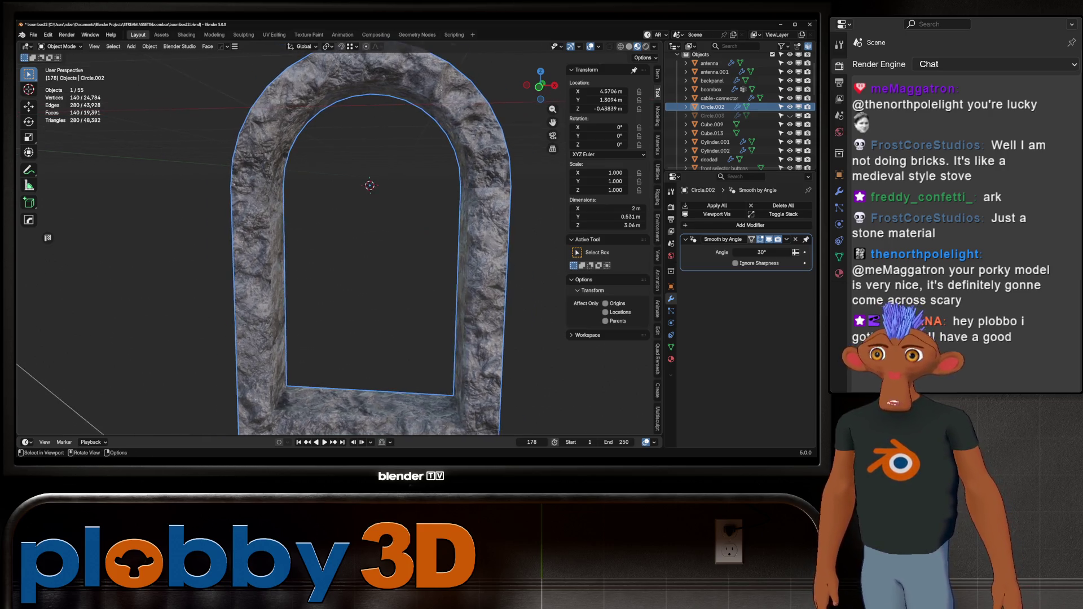
scroll(229, 194, up, 2)
- Run the Quick Ucupaint Node Setup on the arch's D_Rock_03 material
click(310, 34)
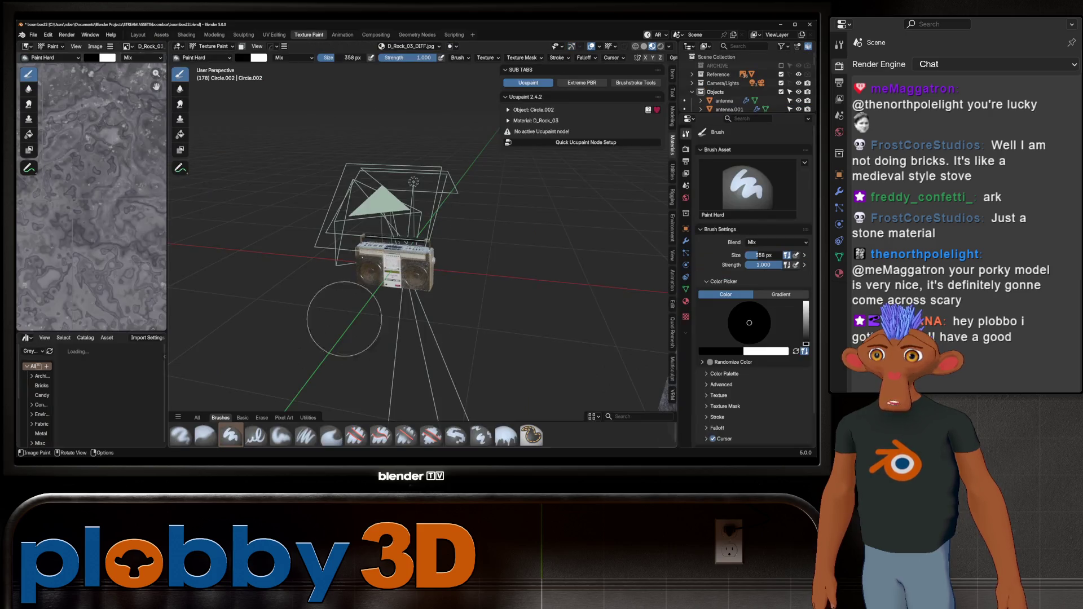
scroll(381, 220, down, 3)
scroll(380, 219, up, 3)
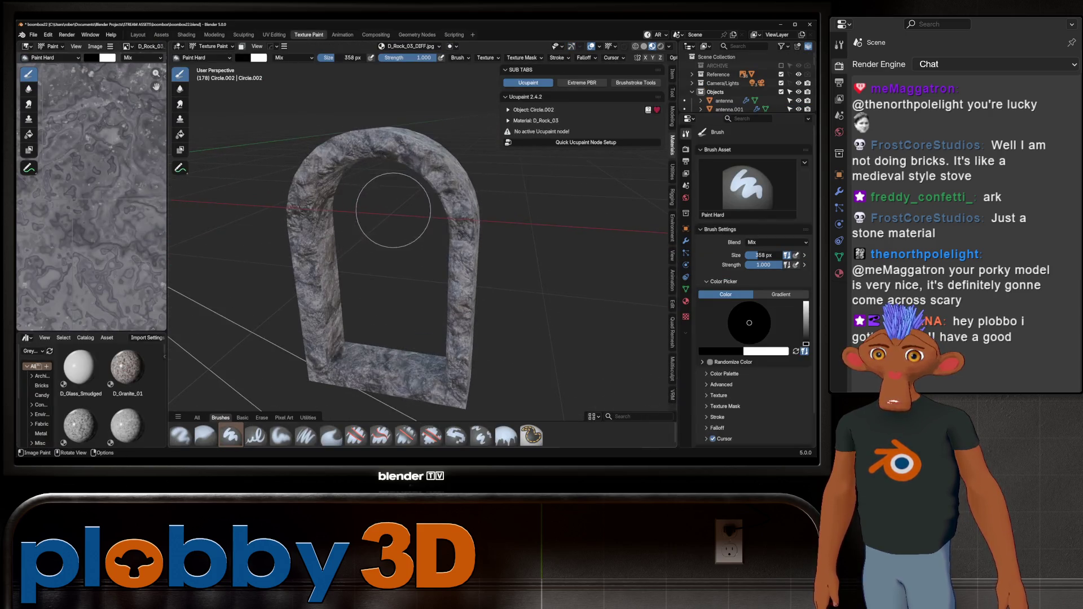
scroll(387, 206, up, 2)
scroll(399, 242, up, 2)
scroll(330, 243, up, 2)
middle_drag(423, 231, 372, 238)
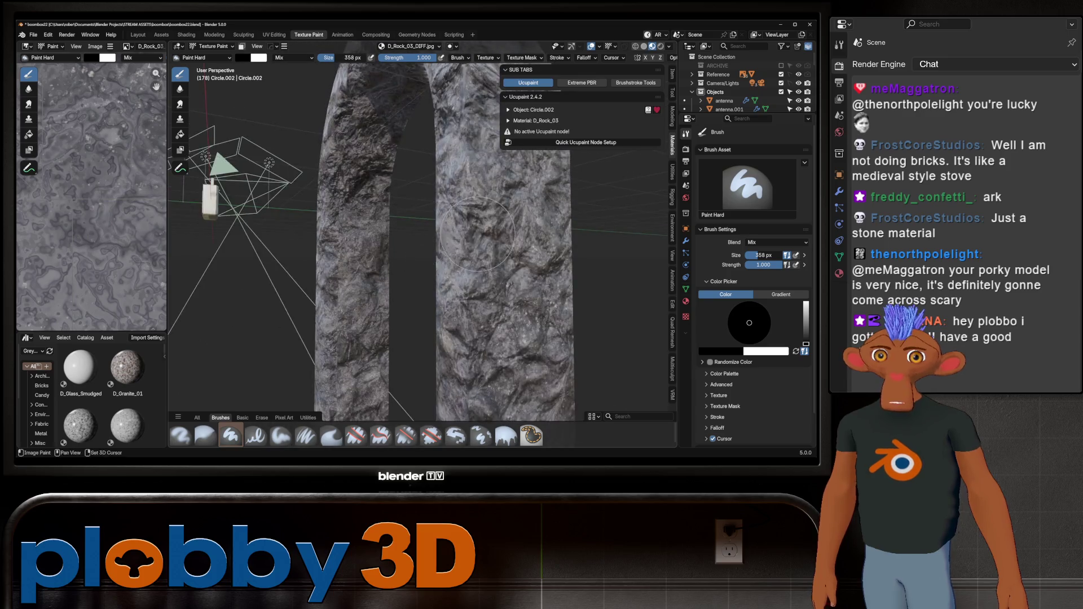
shift+middle_drag(466, 229, 335, 222)
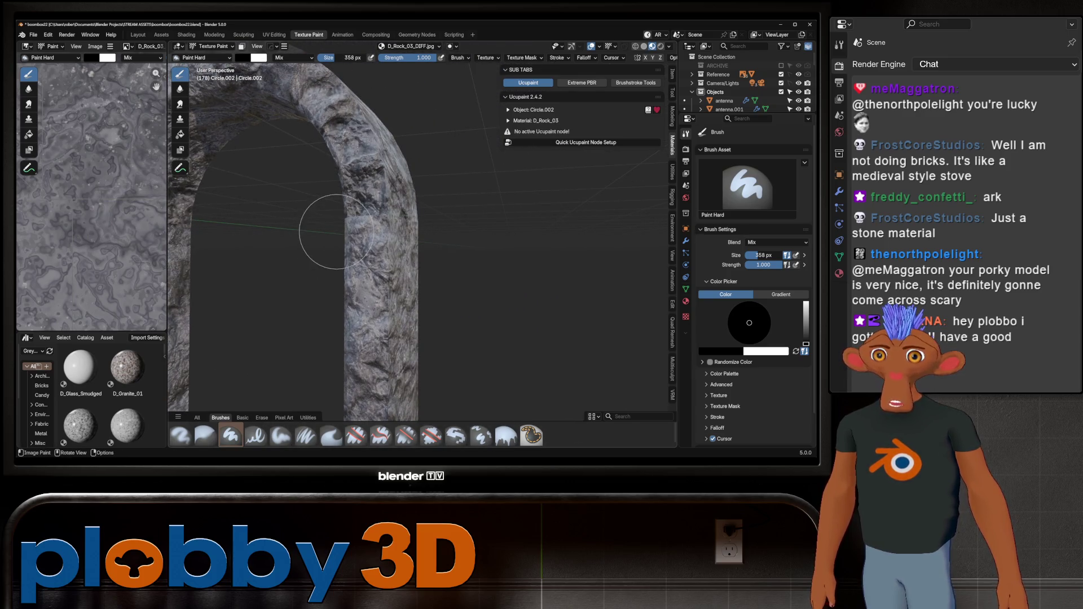
click(585, 141)
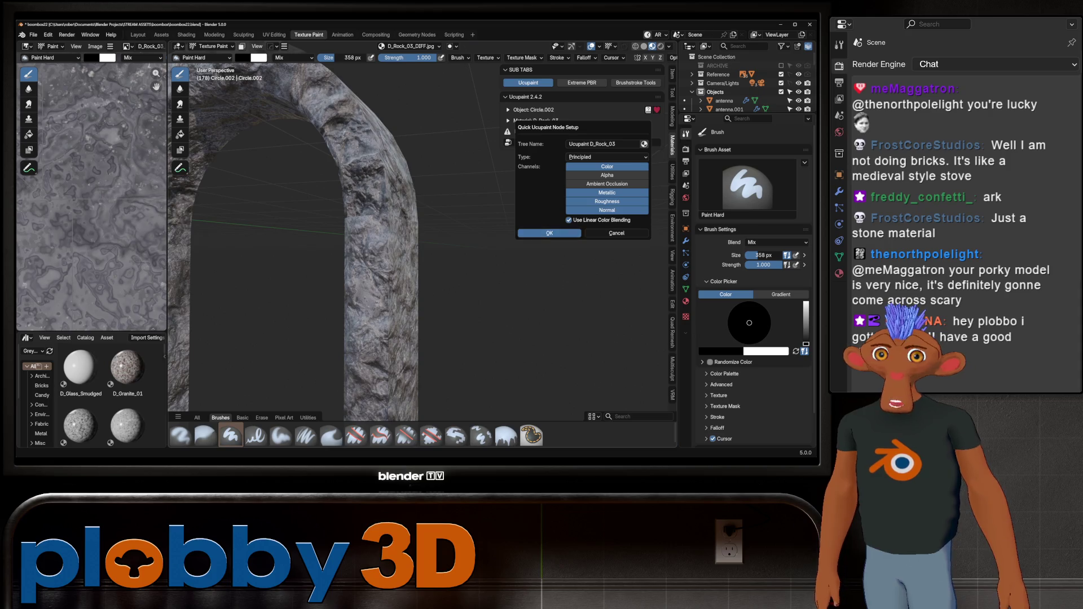
click(549, 233)
- Add a new image layer named D_Rock_03 Layer and switch to the Clone brush
click(655, 236)
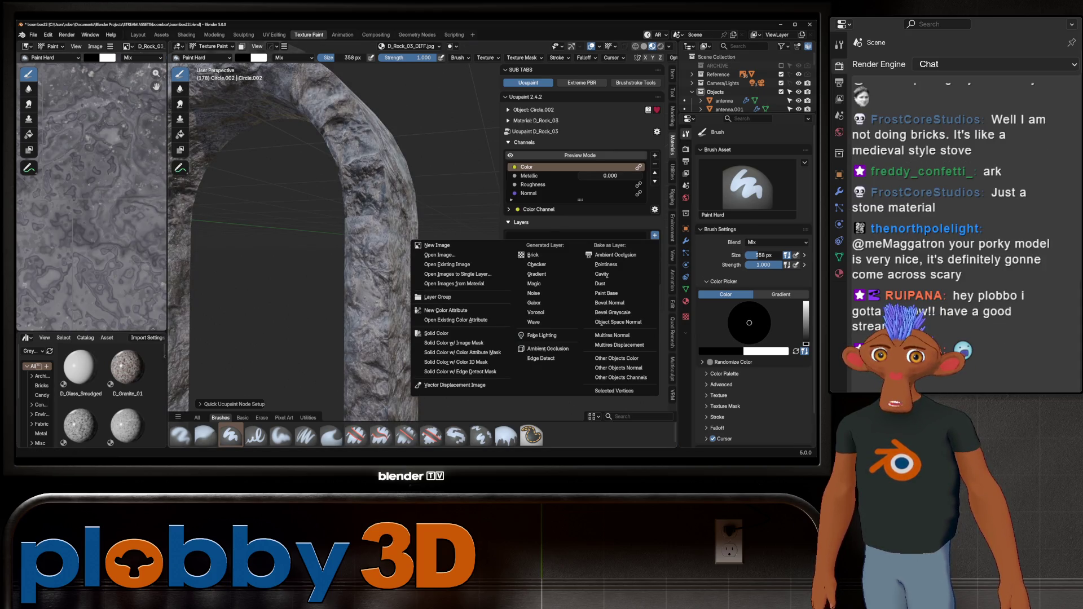
click(436, 246)
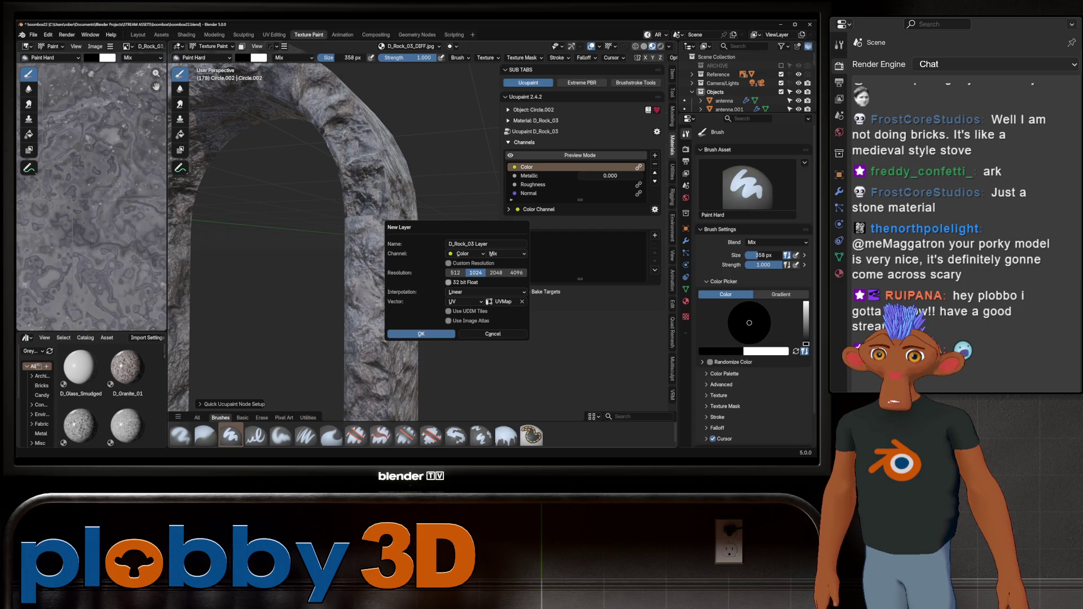
click(420, 333)
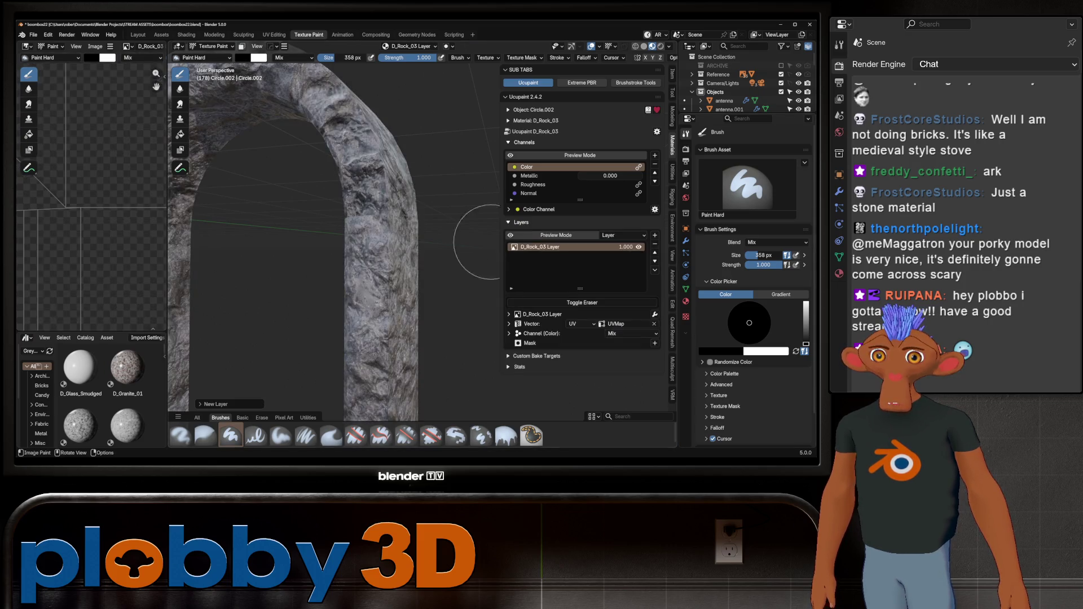
middle_drag(421, 333, 217, 113)
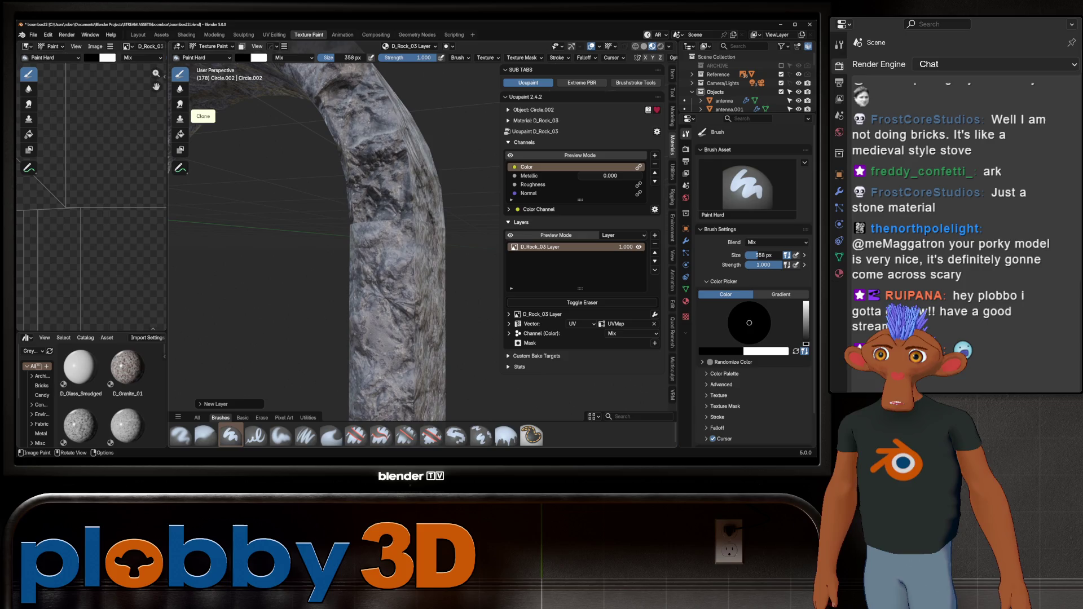
click(180, 119)
key(f)
- Size the clone brush to 203 px, source the upper rock and clone it over the seam
click(383, 273)
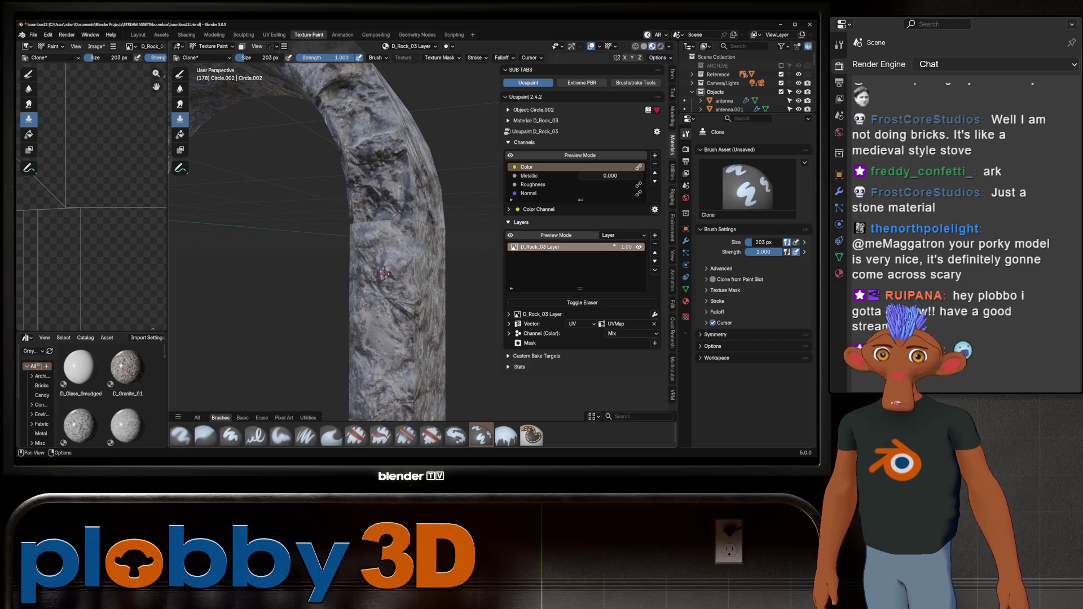
mouse_move(454, 237)
middle_down()
mouse_move(448, 220)
mouse_move(520, 255)
middle_up()
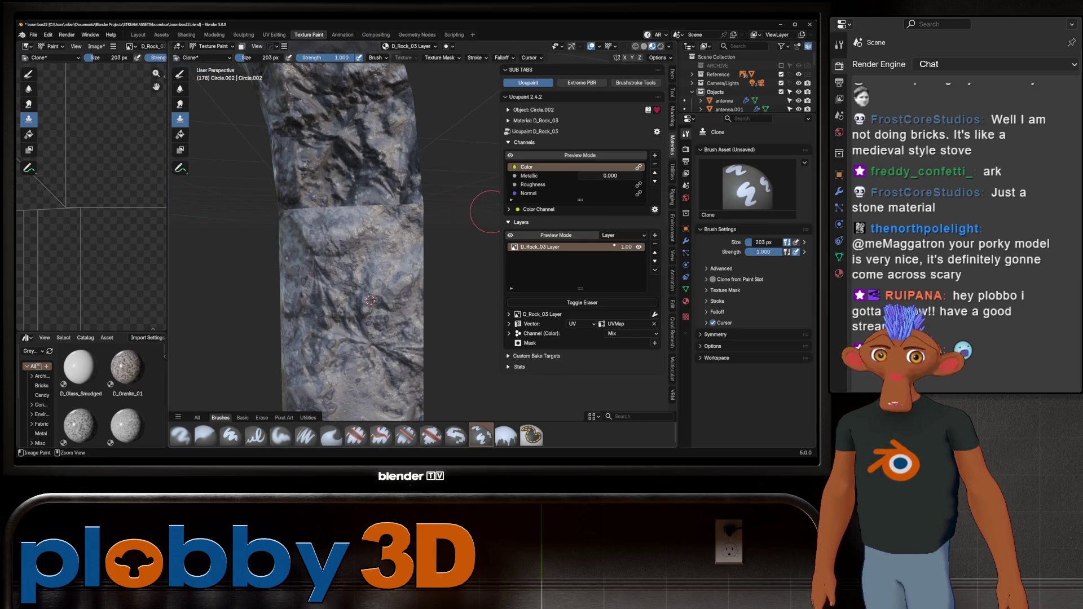
key(ctrl+z)
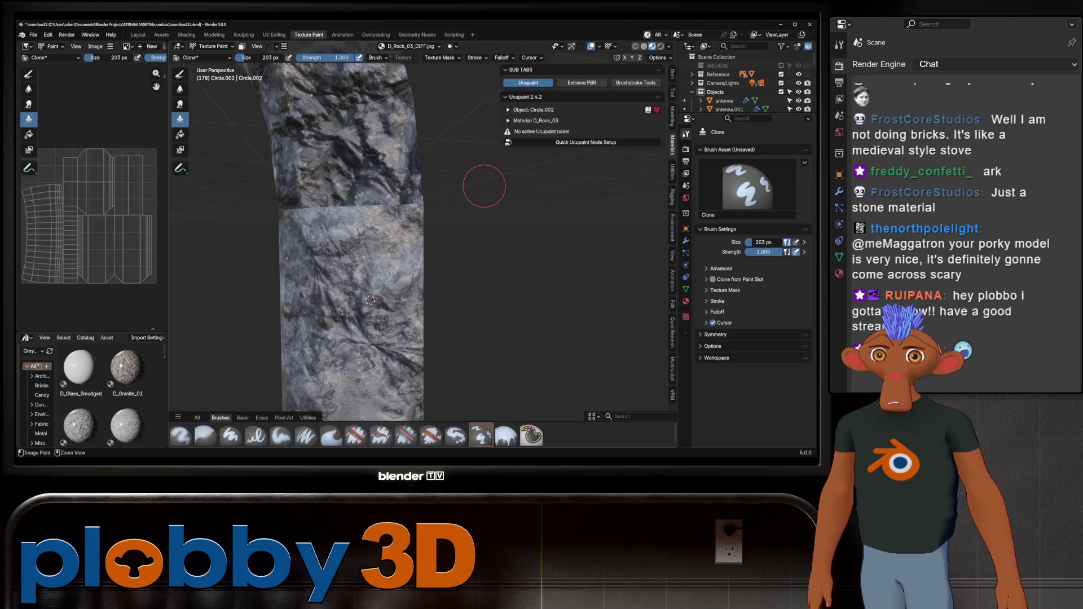
ctrl+click(354, 161)
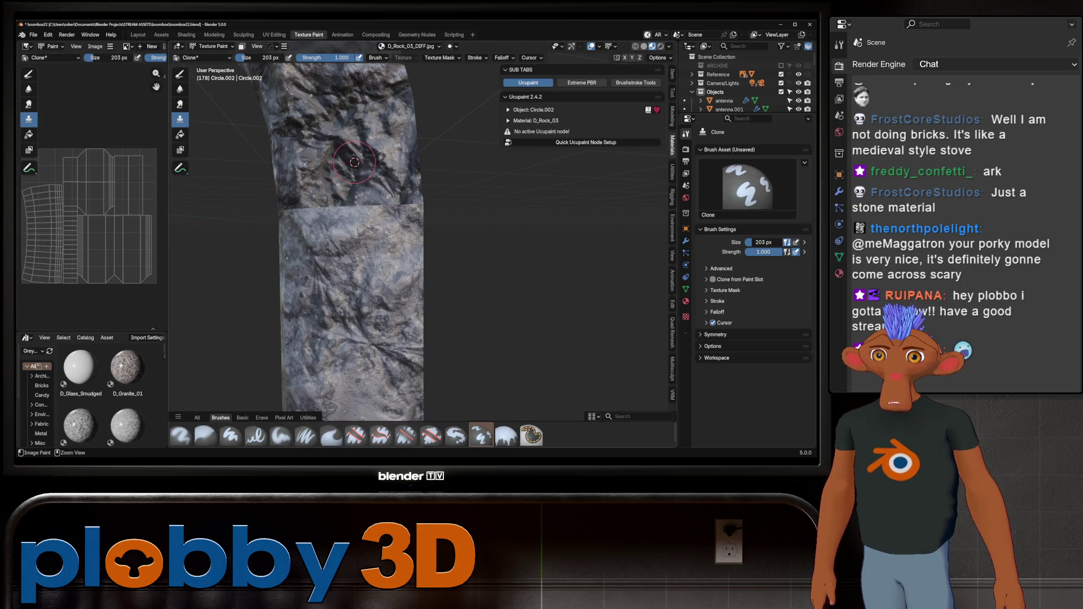
drag(348, 233, 357, 202)
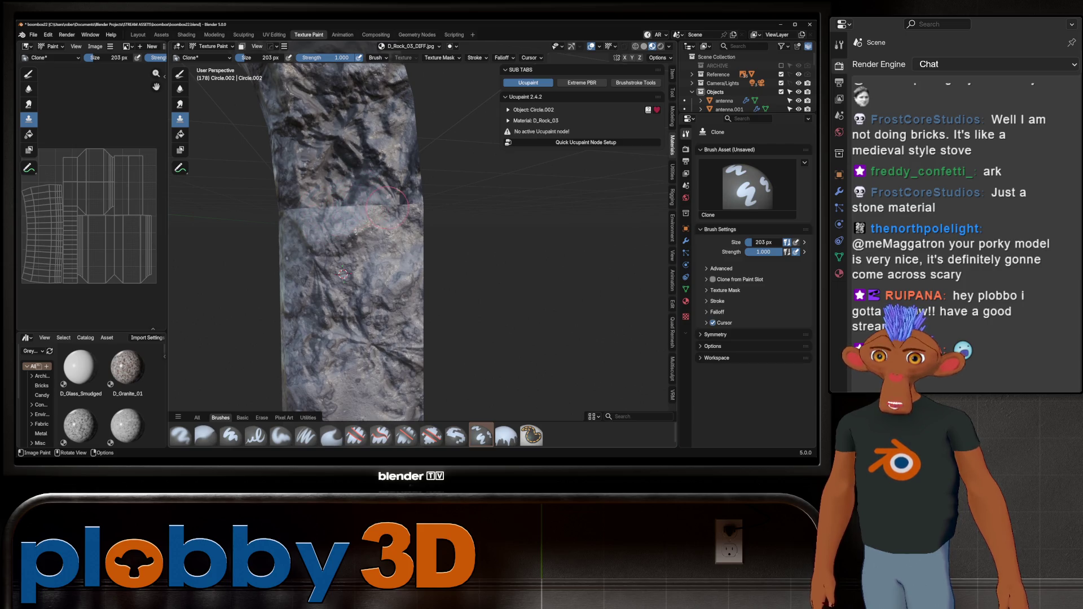
scroll(386, 208, up, 4)
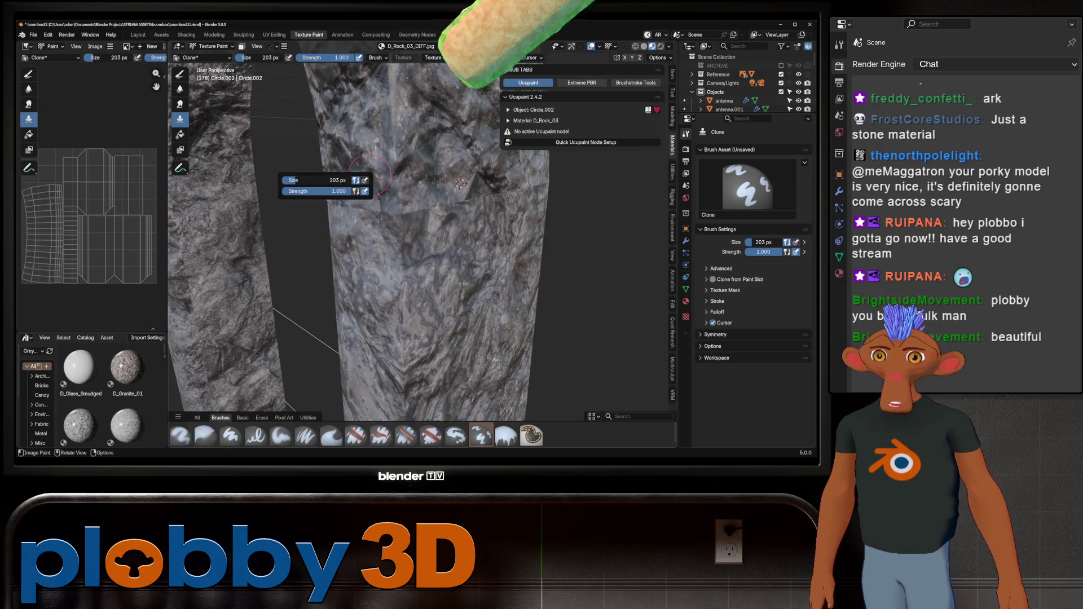
- Clone-paint more rock texture across and lower on the arch, then enter mesh editing
key(Tab)
scroll(257, 192, down, 4)
scroll(256, 192, up, 3)
key(Tab)
scroll(399, 194, down, 3)
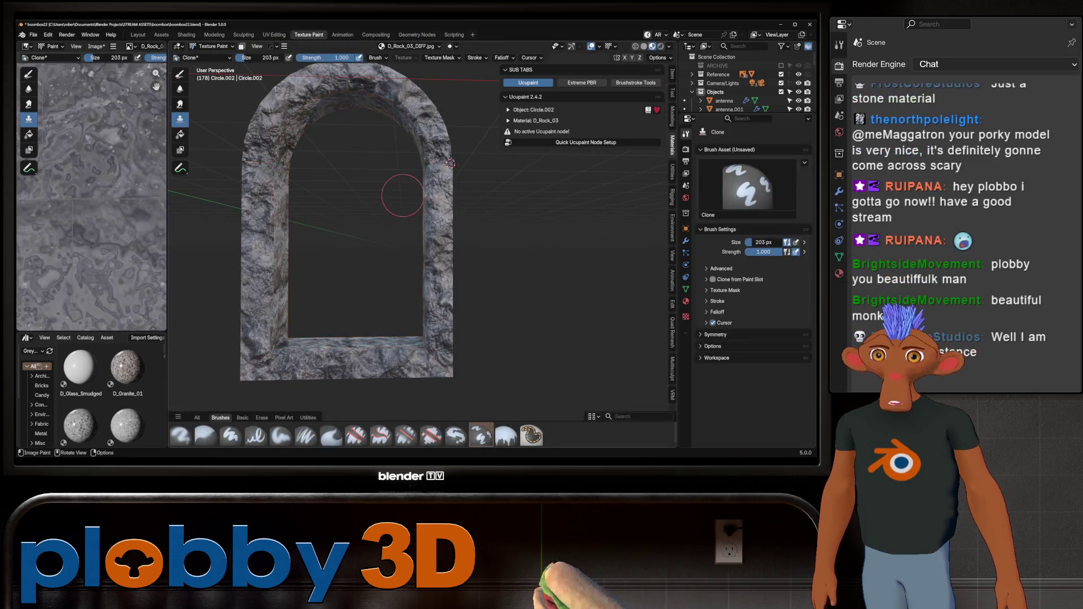
scroll(399, 193, up, 4)
mouse_move(399, 194)
middle_down()
mouse_move(468, 153)
mouse_move(477, 204)
middle_up()
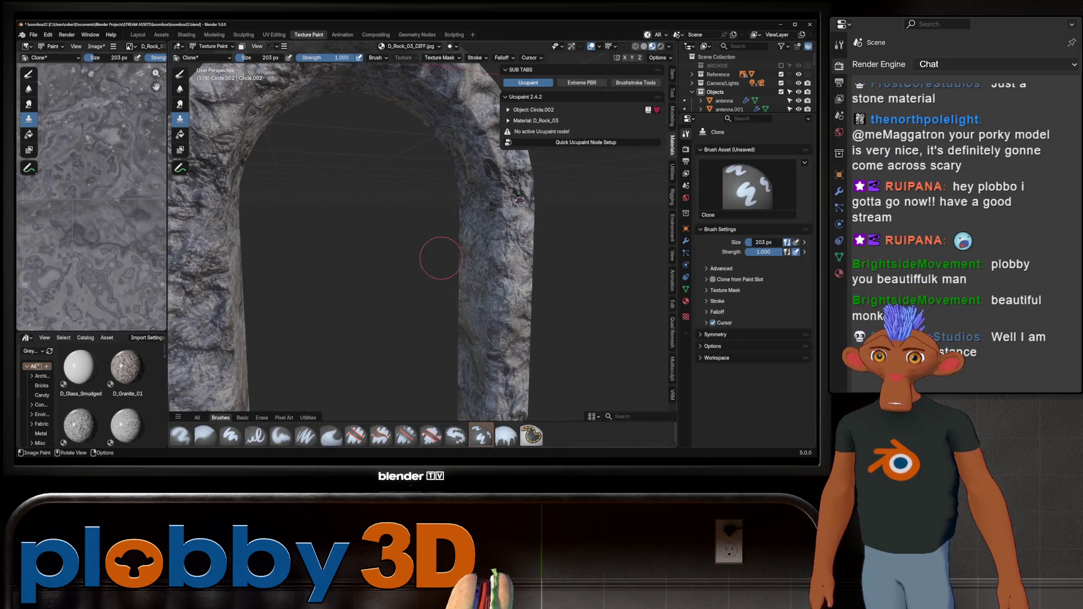
drag(458, 208, 531, 258)
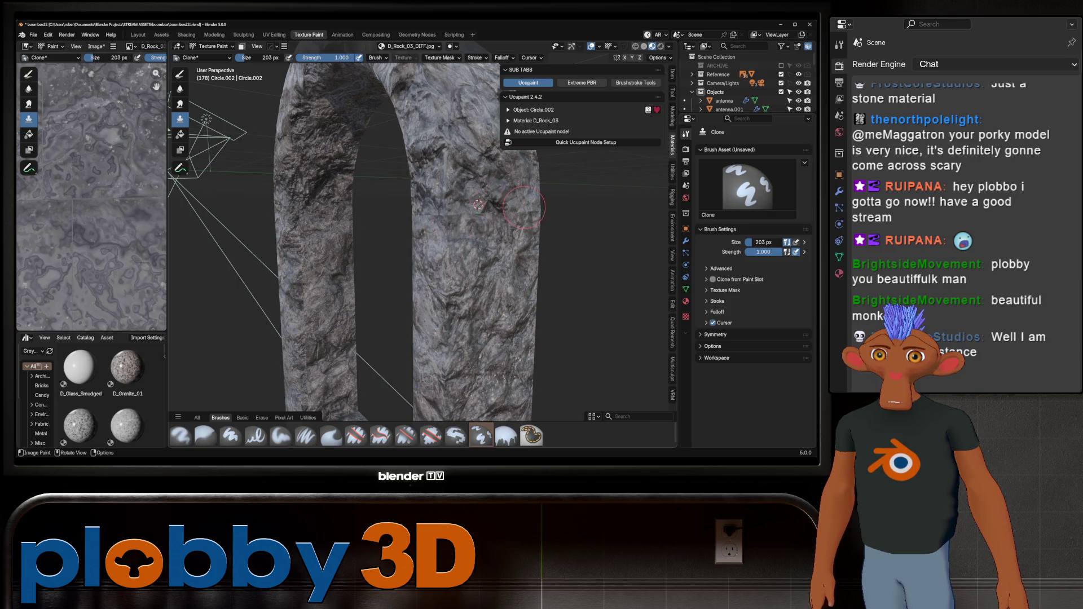
drag(483, 203, 449, 258)
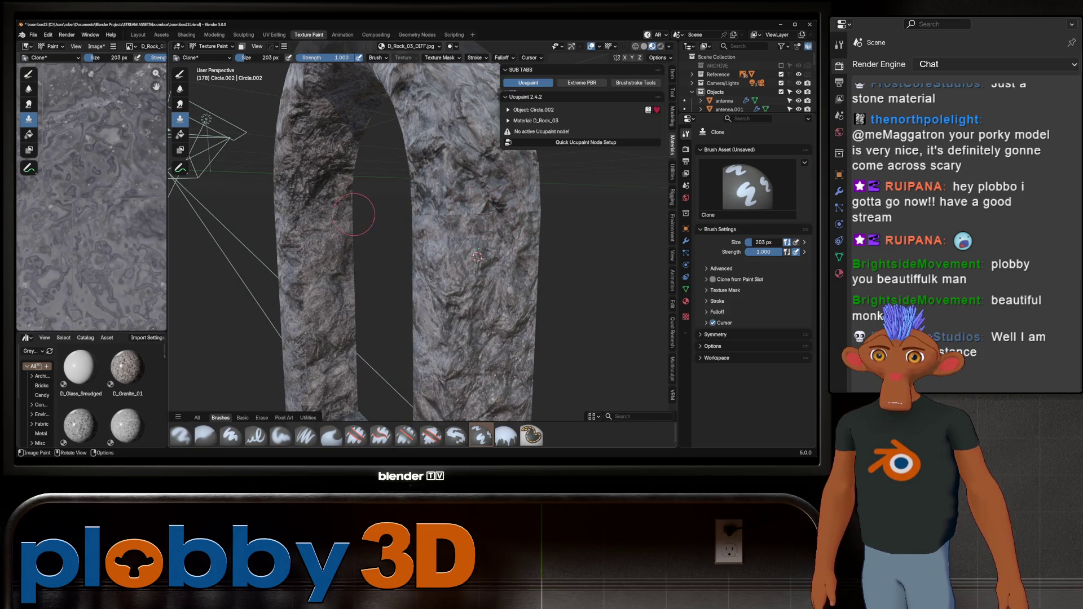
key(Tab)
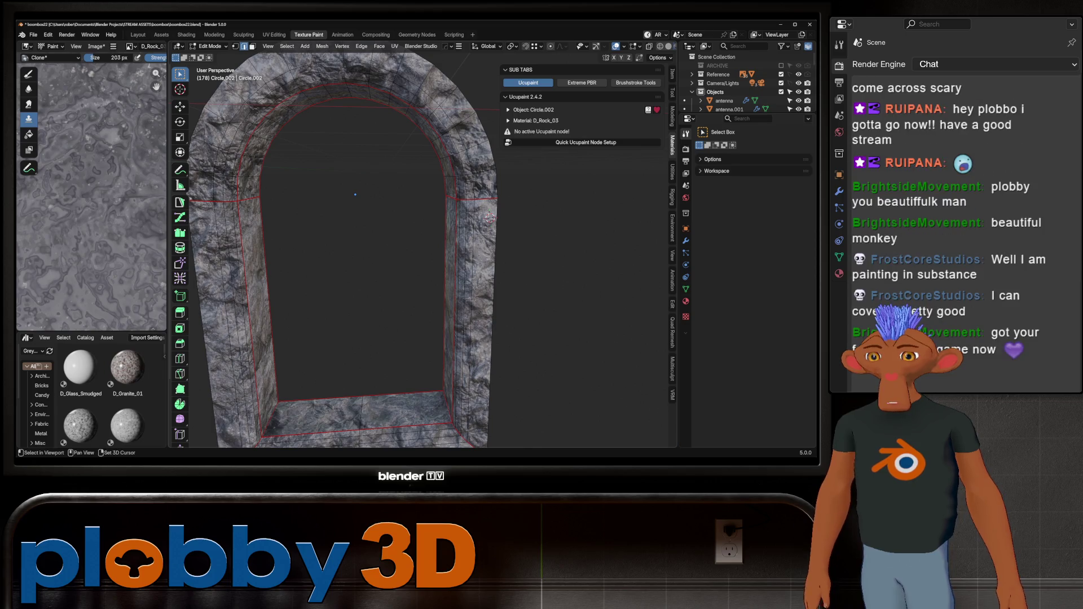
- Orbit to view the arch's inner wall and return to texture painting
middle_drag(381, 255, 330, 237)
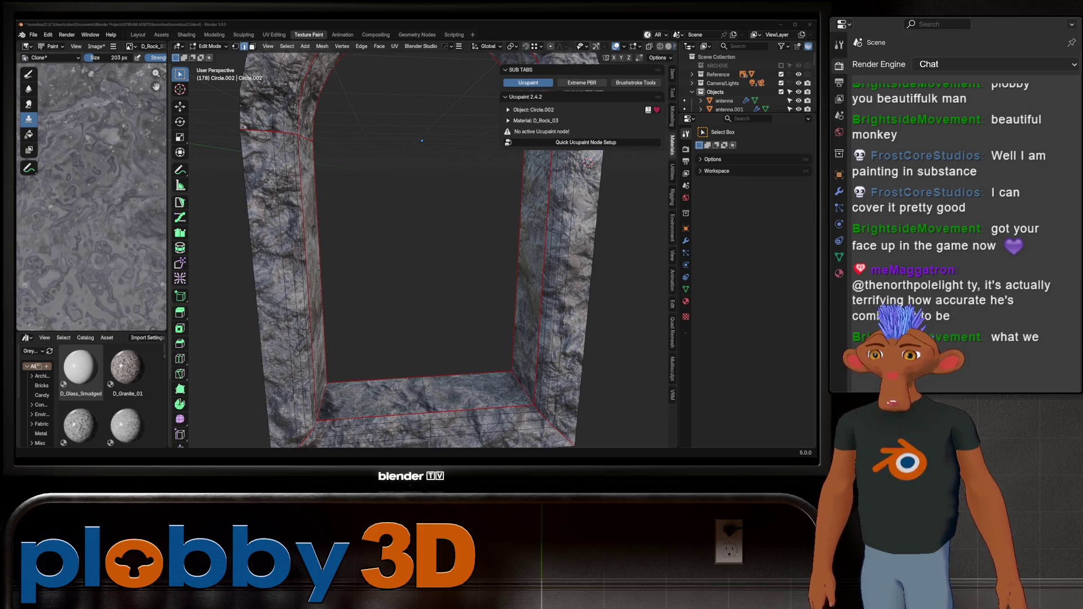
scroll(475, 220, down, 5)
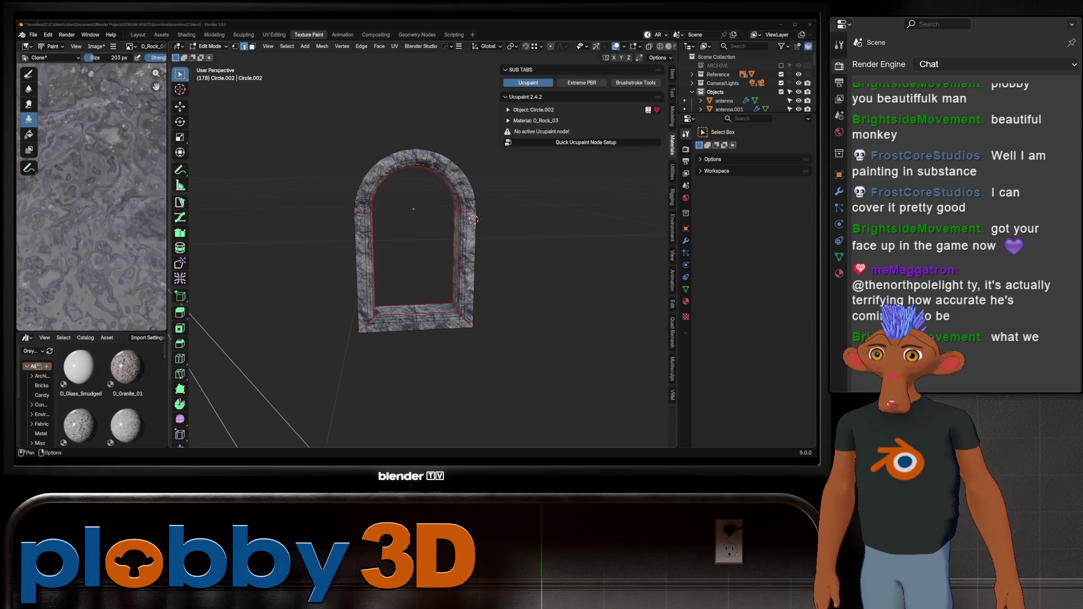
key(Tab)
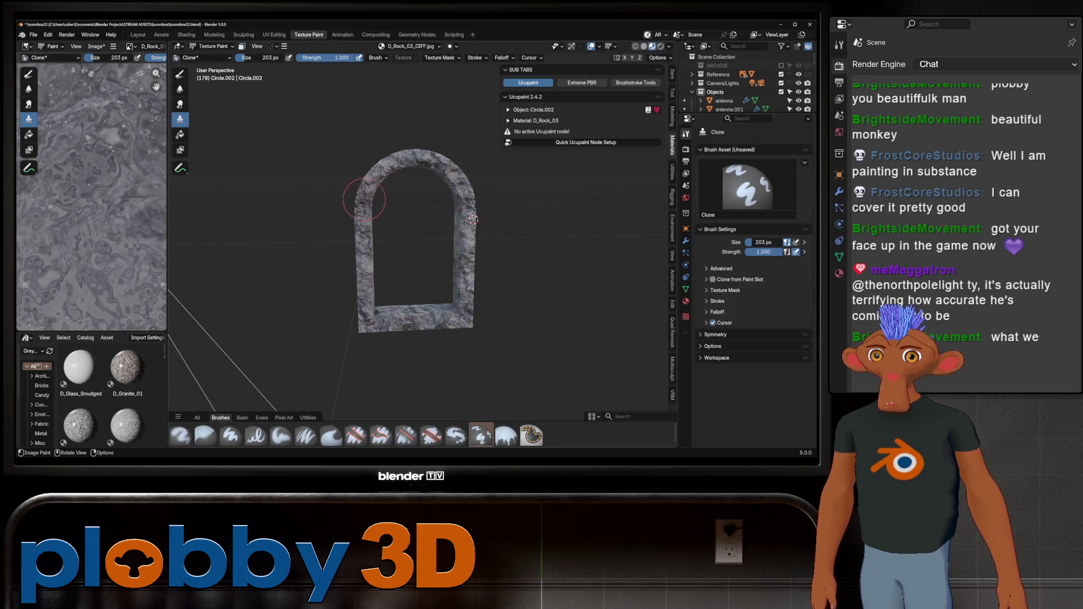
- Delete the stone arch and show the APLD cassette in the boombox's tape deck
click(137, 35)
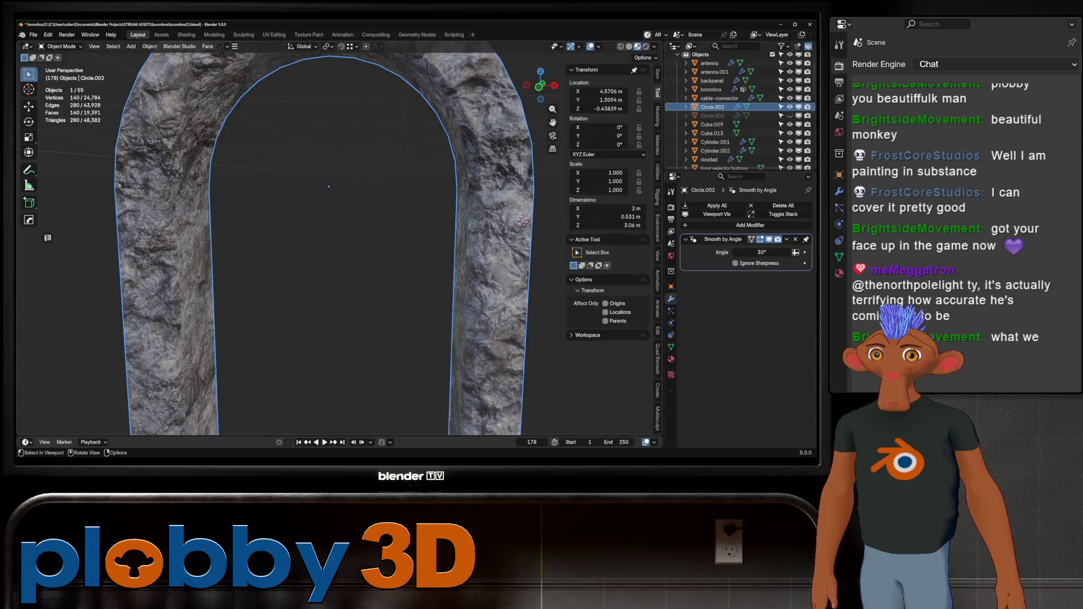
key(Delete)
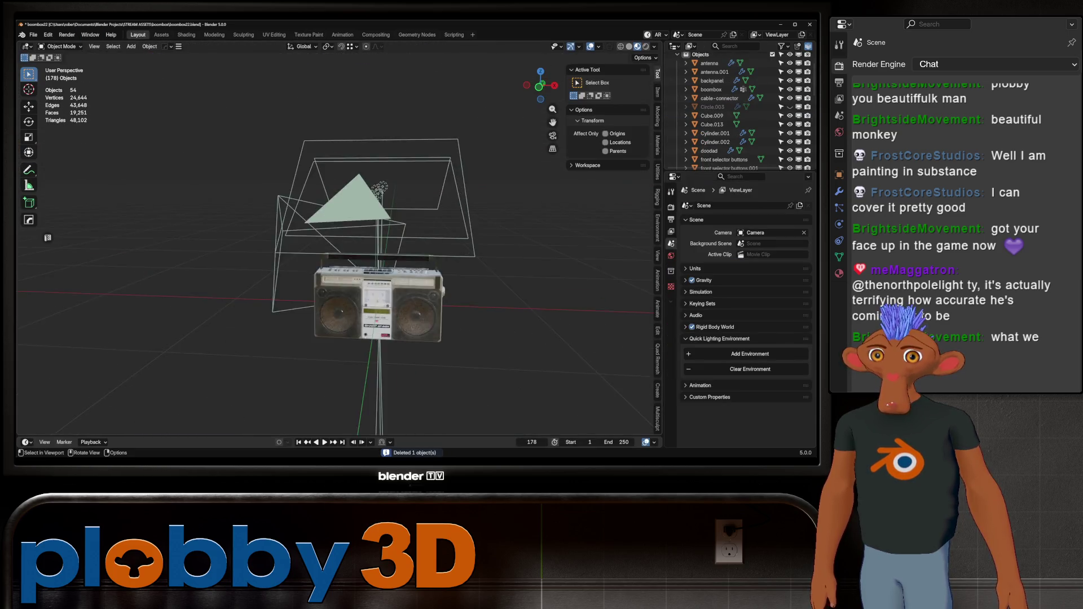
scroll(338, 238, up, 6)
scroll(728, 132, down, 2)
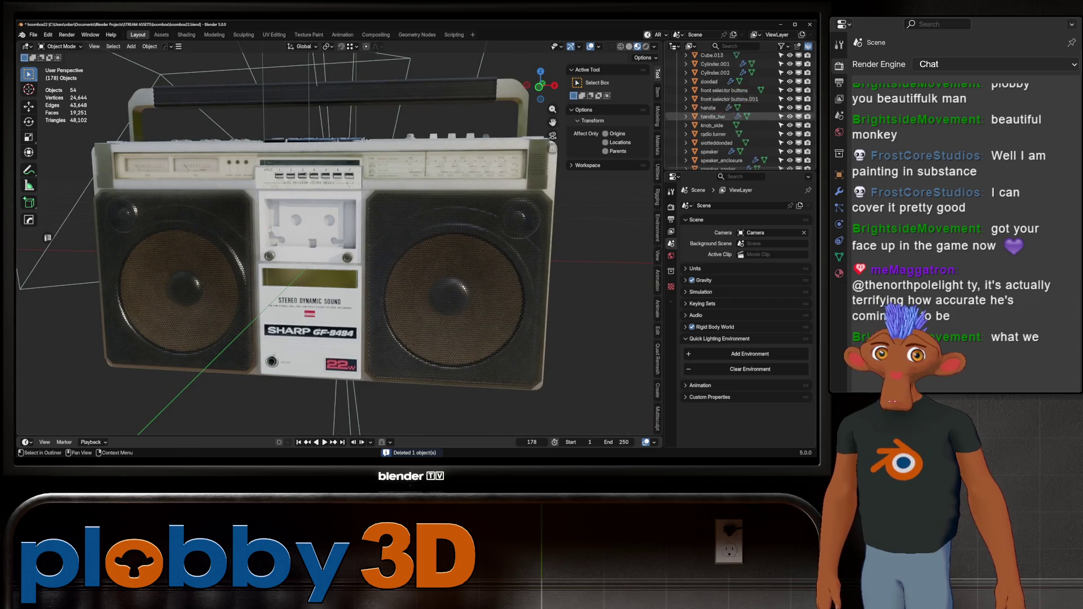
scroll(727, 133, down, 2)
scroll(729, 144, down, 2)
scroll(727, 152, down, 2)
click(789, 151)
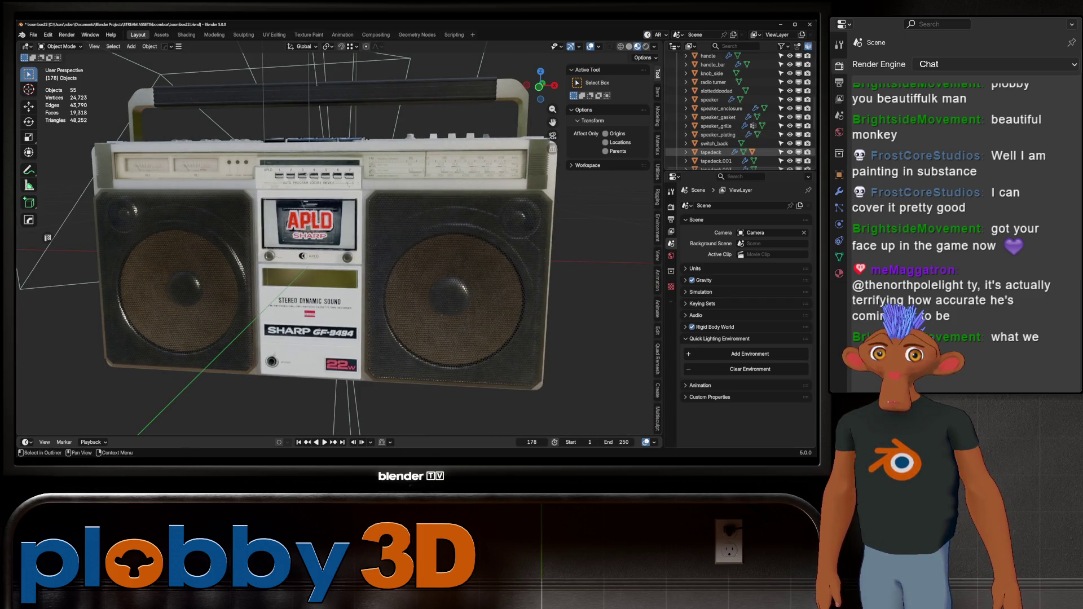
- Preview the boombox rendered from above and a low side view, selecting the tapedeck door
middle_drag(339, 254, 407, 288)
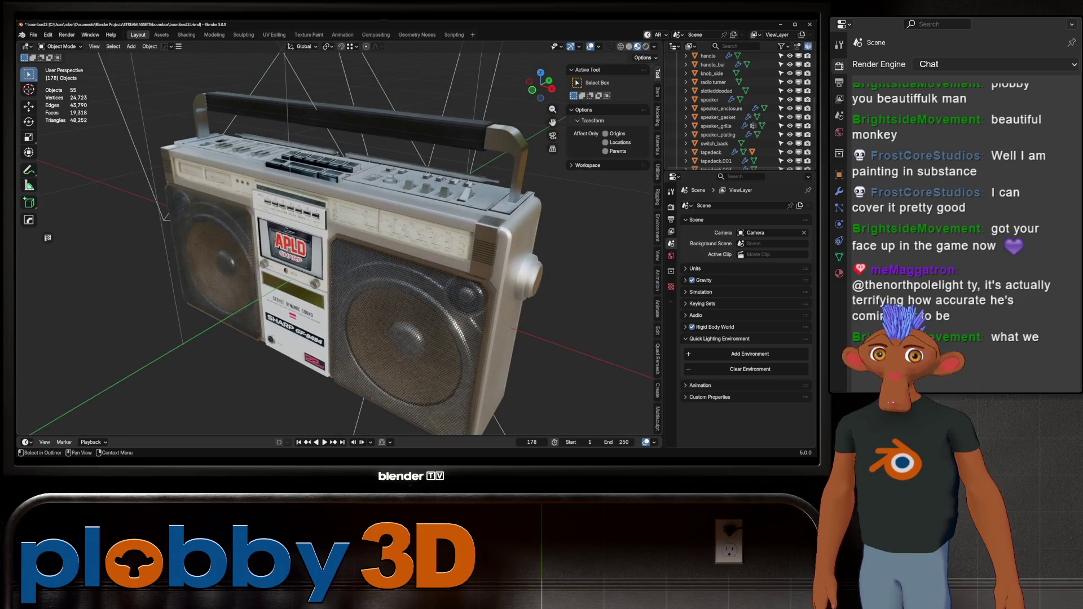
key(z)
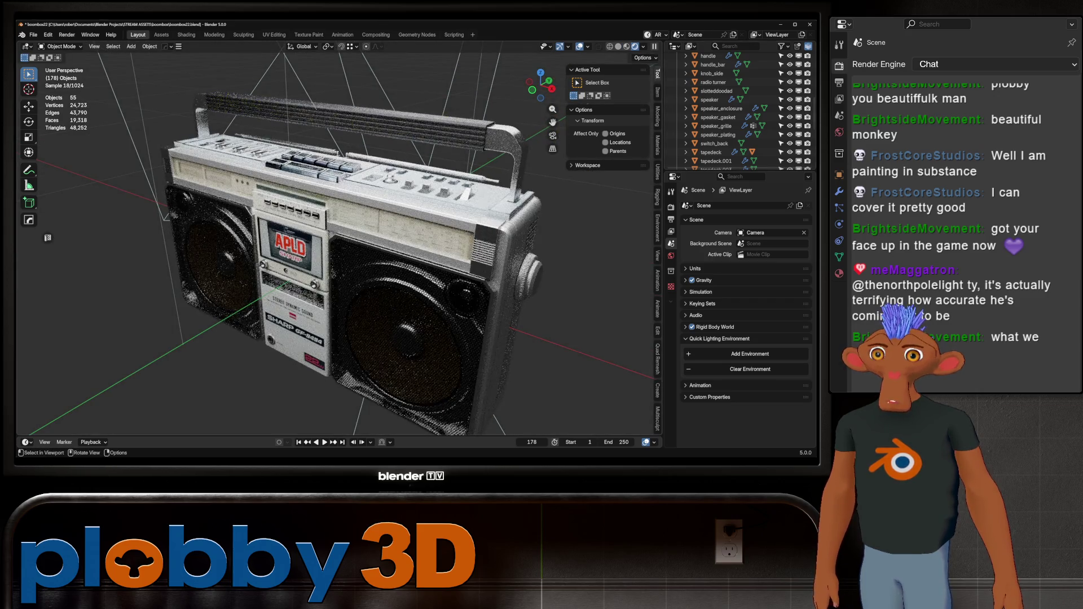
mouse_move(338, 254)
middle_down()
mouse_move(355, 279)
mouse_move(365, 382)
mouse_move(322, 317)
mouse_move(457, 280)
mouse_move(398, 253)
middle_up()
click(387, 229)
scroll(387, 229, up, 4)
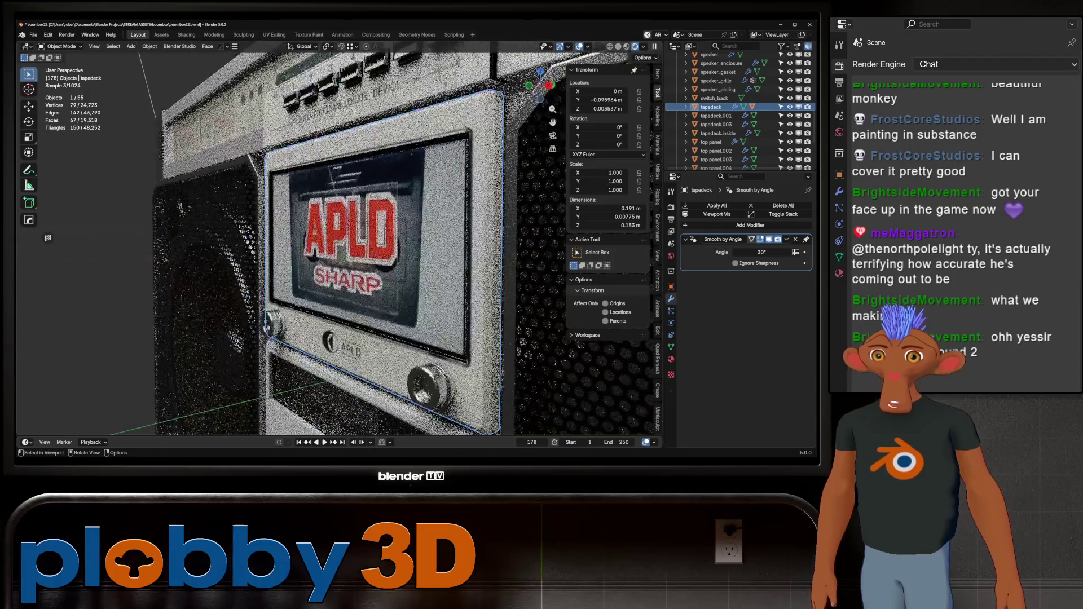
key(r)
key(x)
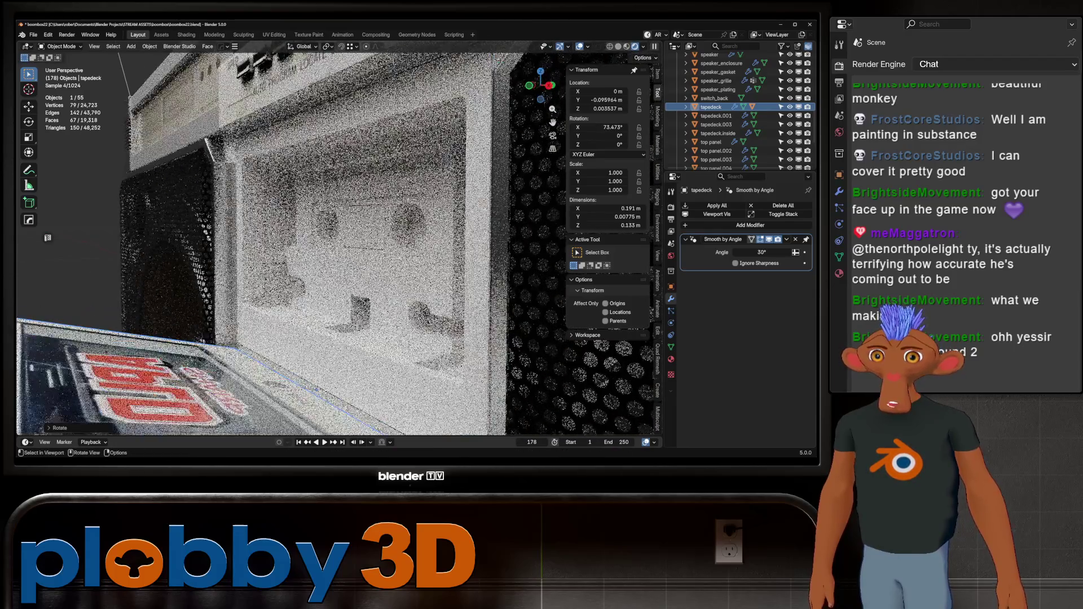
middle_drag(339, 237, 355, 305)
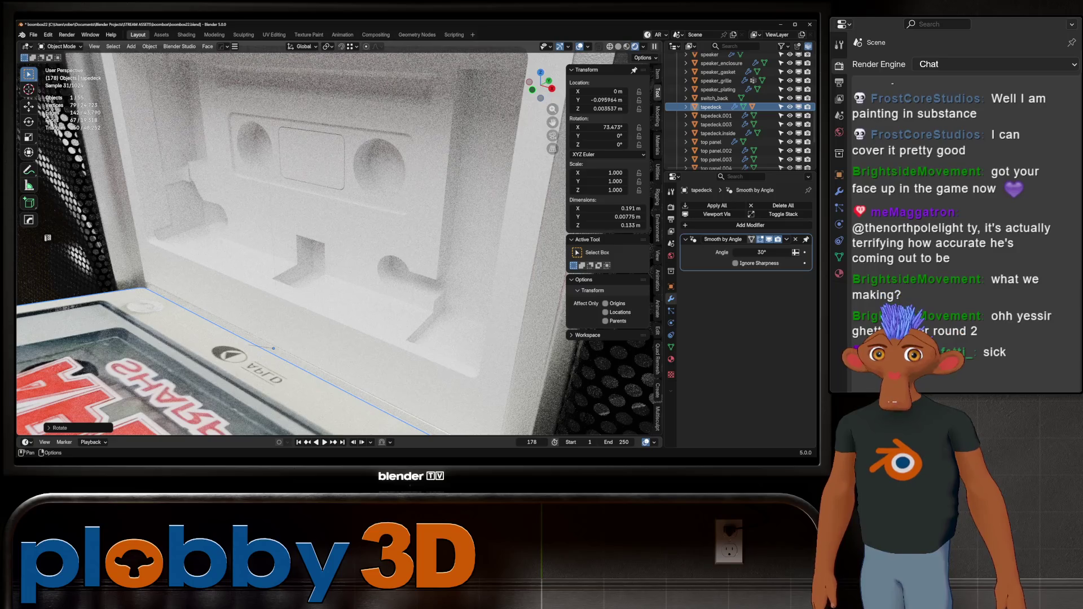
key(z)
mouse_move(339, 255)
middle_down()
mouse_move(381, 225)
mouse_move(339, 237)
mouse_move(351, 187)
mouse_move(394, 246)
mouse_move(500, 237)
mouse_move(356, 229)
mouse_move(372, 213)
mouse_move(397, 245)
mouse_move(390, 263)
mouse_move(381, 246)
mouse_move(365, 287)
mouse_move(363, 220)
mouse_move(381, 220)
middle_up()
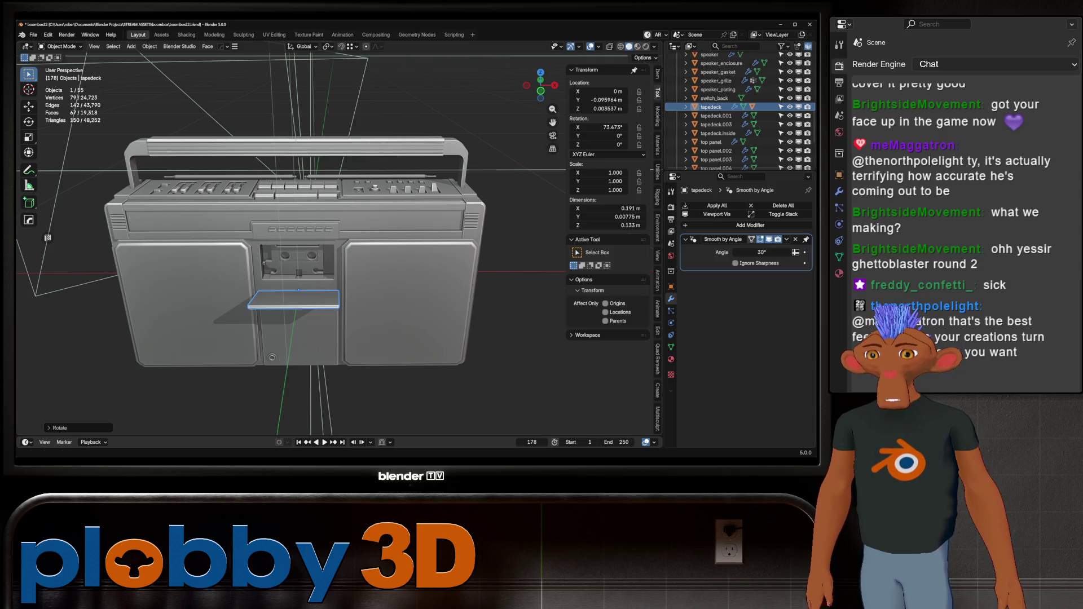
scroll(296, 254, up, 4)
mouse_move(296, 254)
middle_down()
mouse_move(356, 212)
mouse_move(296, 254)
mouse_move(339, 254)
mouse_move(339, 237)
mouse_move(373, 222)
middle_up()
scroll(296, 254, up, 4)
scroll(296, 255, up, 3)
scroll(296, 254, down, 5)
scroll(339, 238, up, 2)
scroll(339, 237, down, 3)
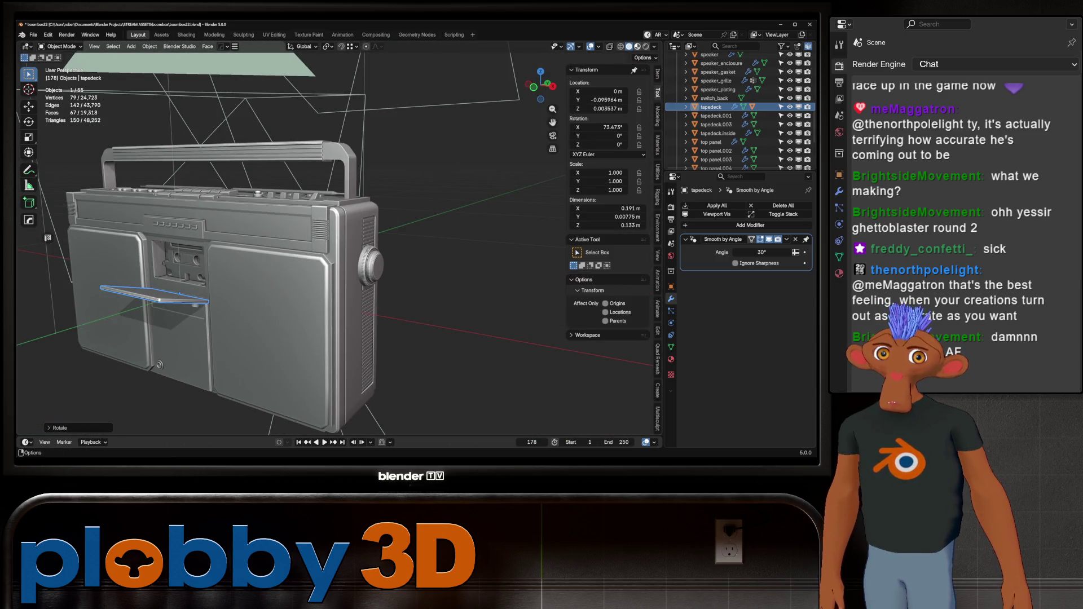
key(shift+z)
mouse_move(297, 253)
middle_down()
mouse_move(381, 254)
mouse_move(254, 254)
middle_up()
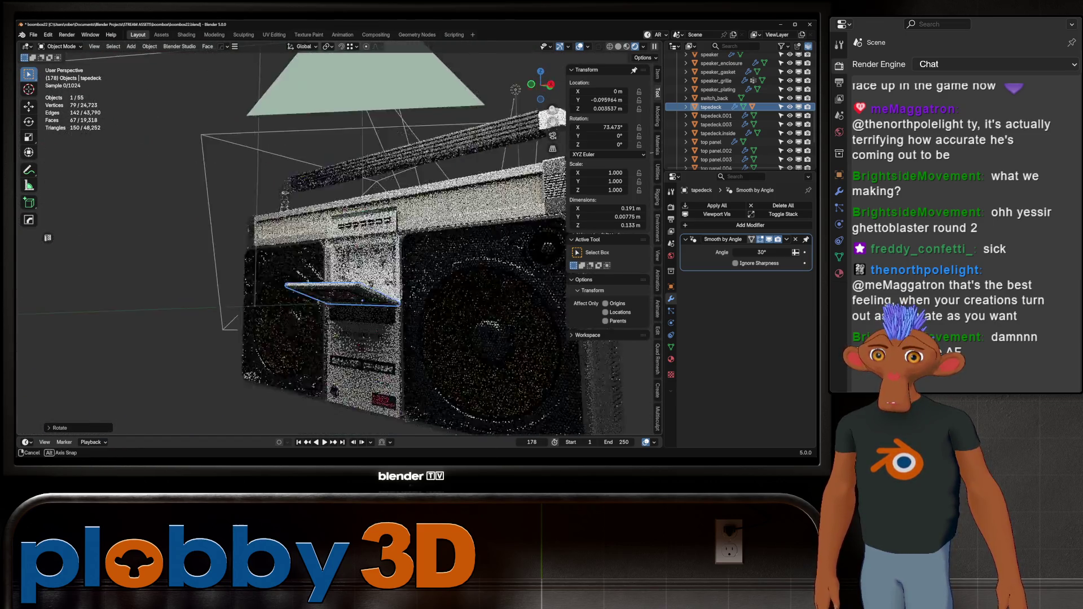
middle_drag(339, 255, 295, 89)
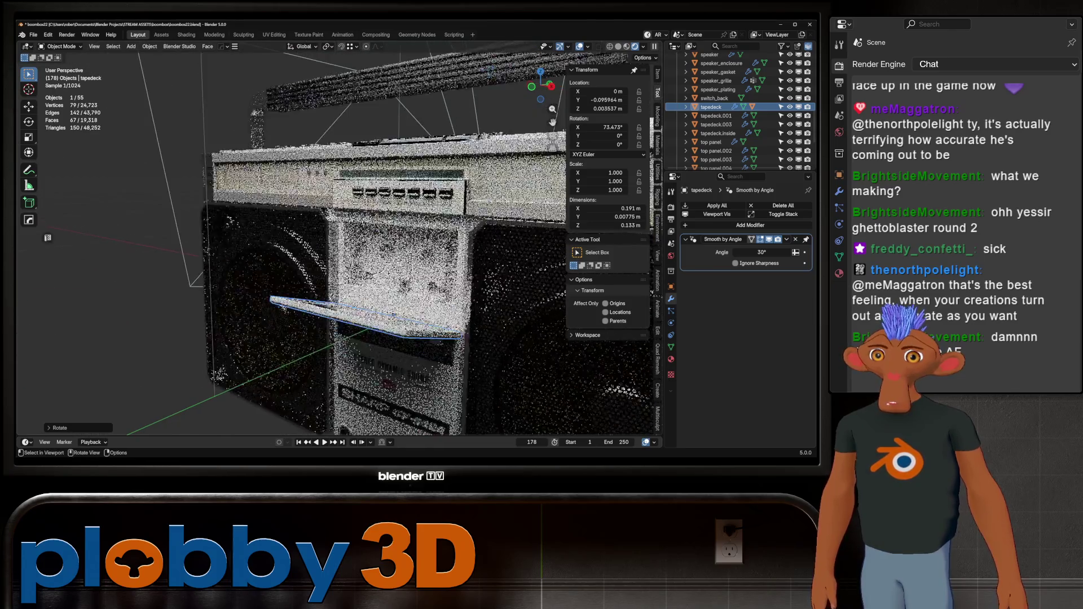
key(alt+r)
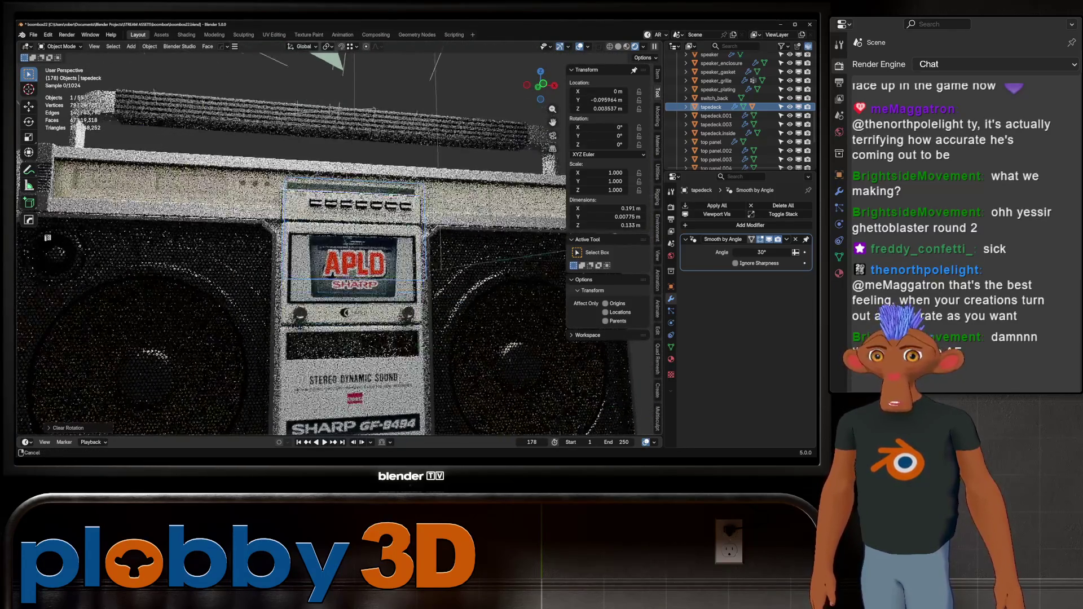
scroll(365, 254, up, 3)
scroll(338, 253, up, 2)
scroll(338, 255, up, 2)
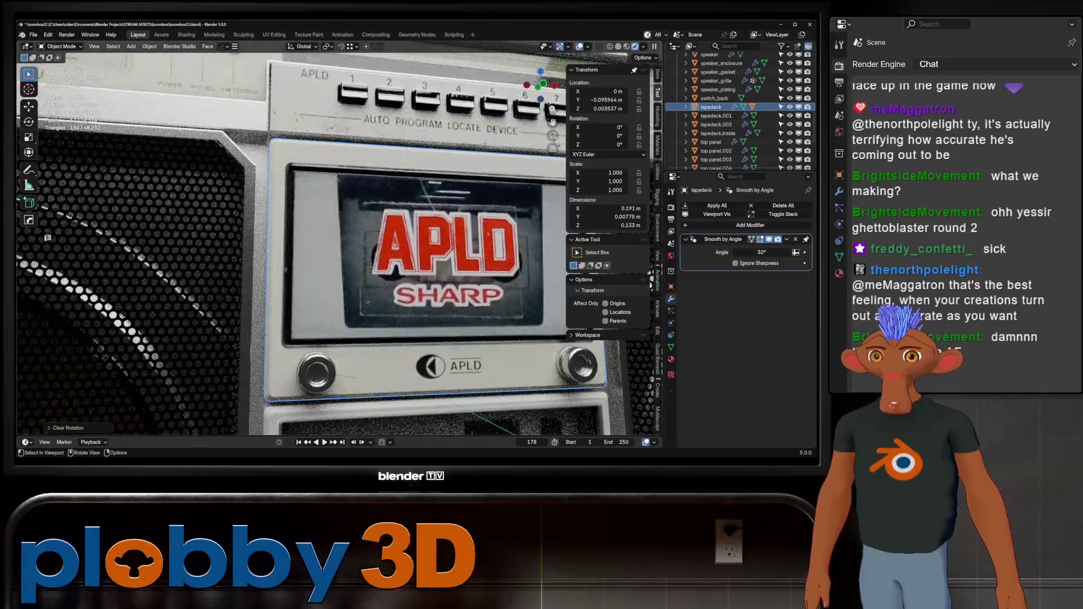
scroll(339, 254, up, 3)
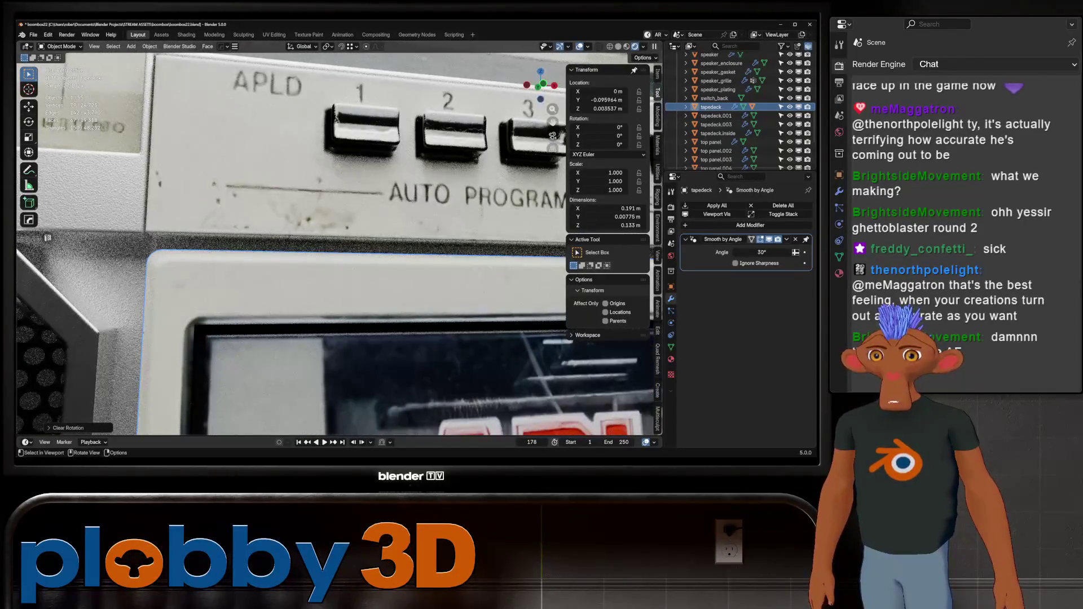
scroll(339, 254, down, 3)
scroll(339, 254, up, 2)
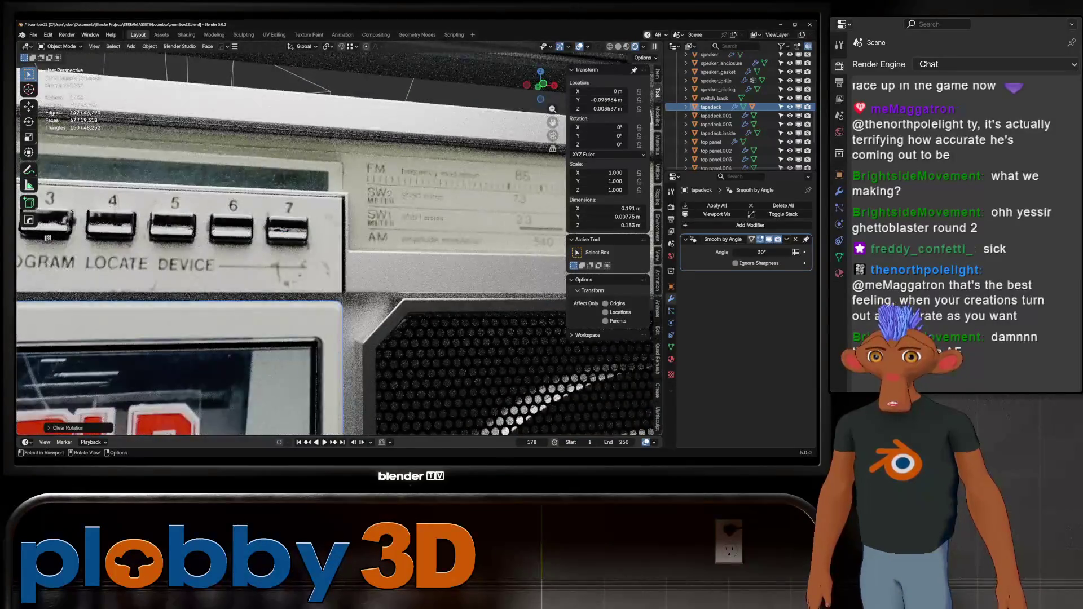
scroll(339, 254, down, 5)
middle_drag(339, 212, 339, 339)
scroll(338, 254, up, 3)
scroll(338, 254, down, 1)
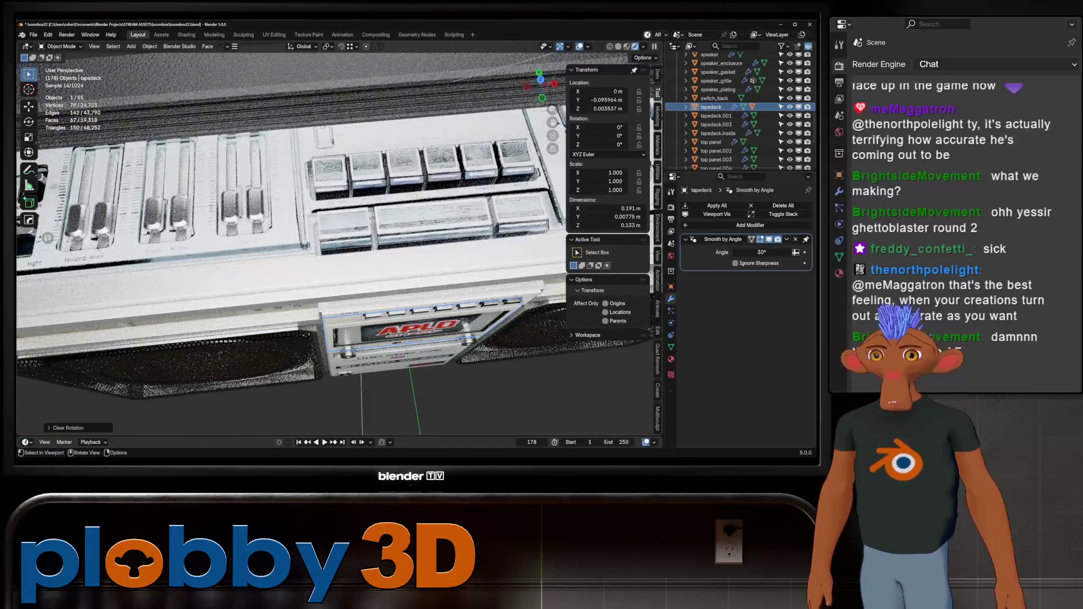
scroll(338, 254, down, 4)
mouse_move(338, 254)
middle_down()
mouse_move(440, 237)
mouse_move(507, 254)
mouse_move(390, 254)
mouse_move(457, 246)
middle_up()
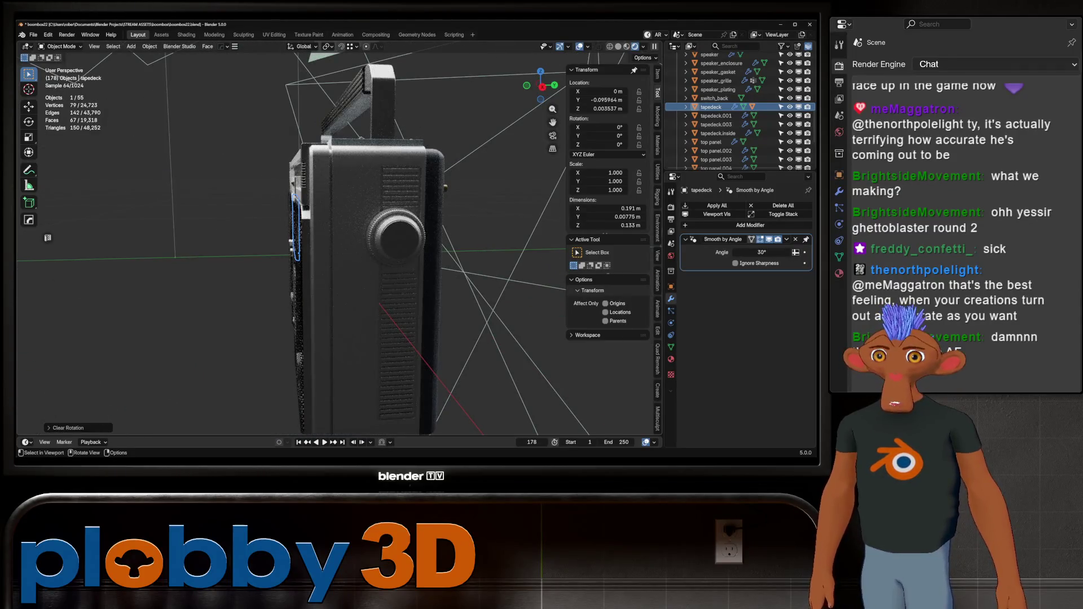
- Select the whole boombox in solid shading and move to the Shading workspace
click(627, 46)
middle_drag(339, 254, 542, 254)
click(312, 230)
click(186, 35)
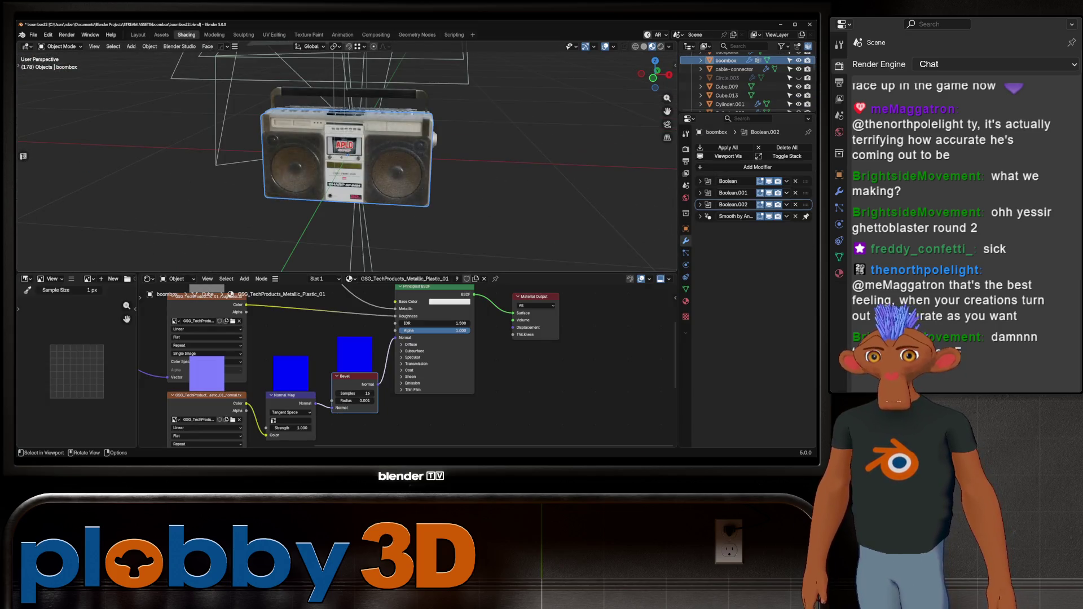
- Frame the Metallic Plastic node tree and bring up the Mesh add list with Shift+A
middle_drag(338, 169, 457, 169)
middle_drag(380, 364, 356, 355)
scroll(339, 364, down, 2)
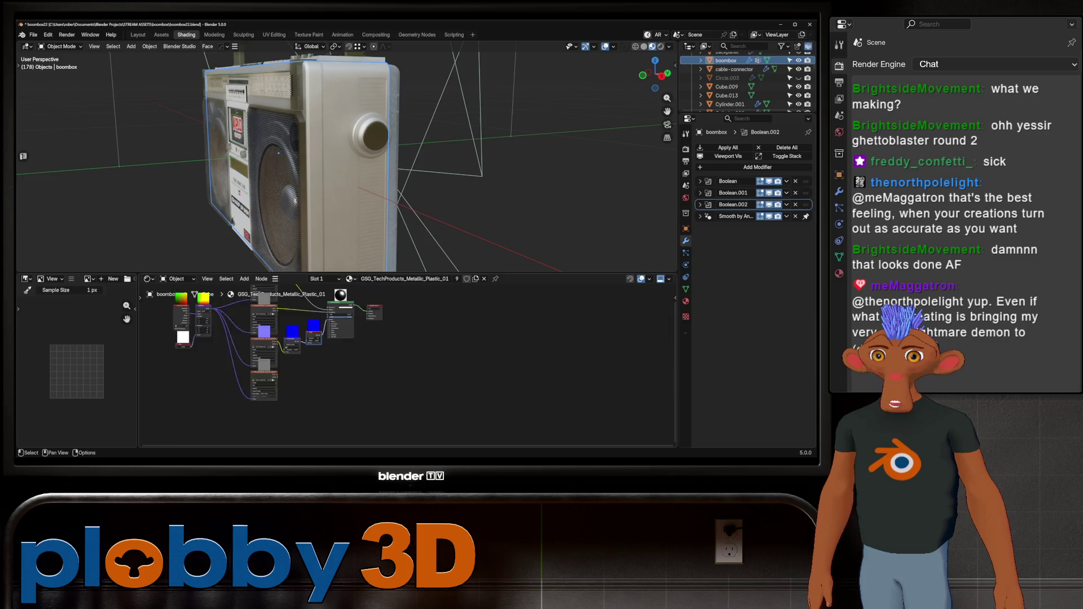
scroll(339, 364, down, 2)
scroll(339, 364, up, 1)
middle_drag(224, 335, 258, 283)
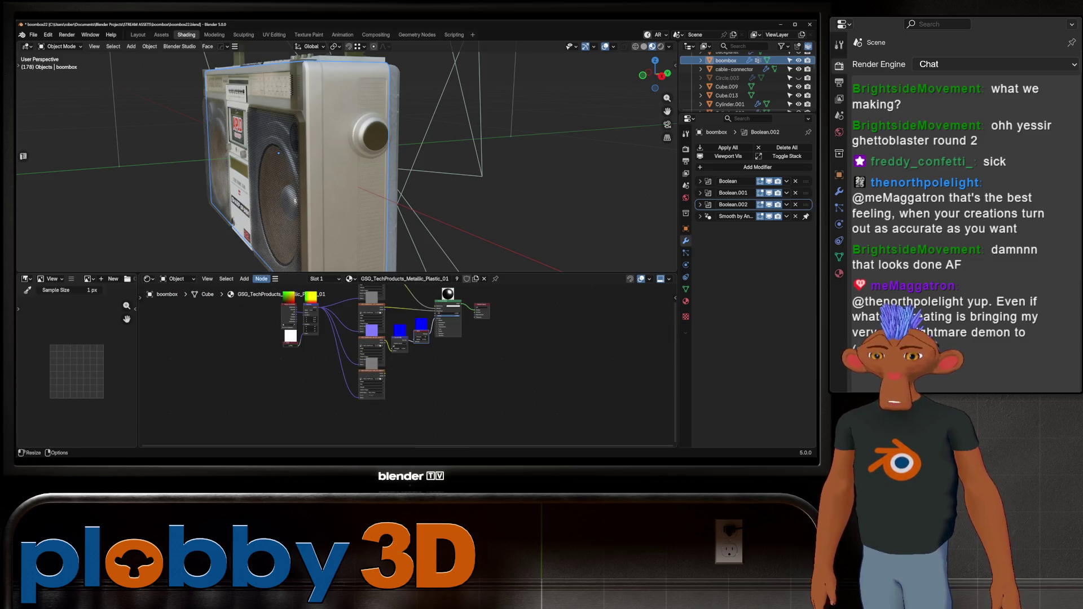
key(Home)
key(shift+a)
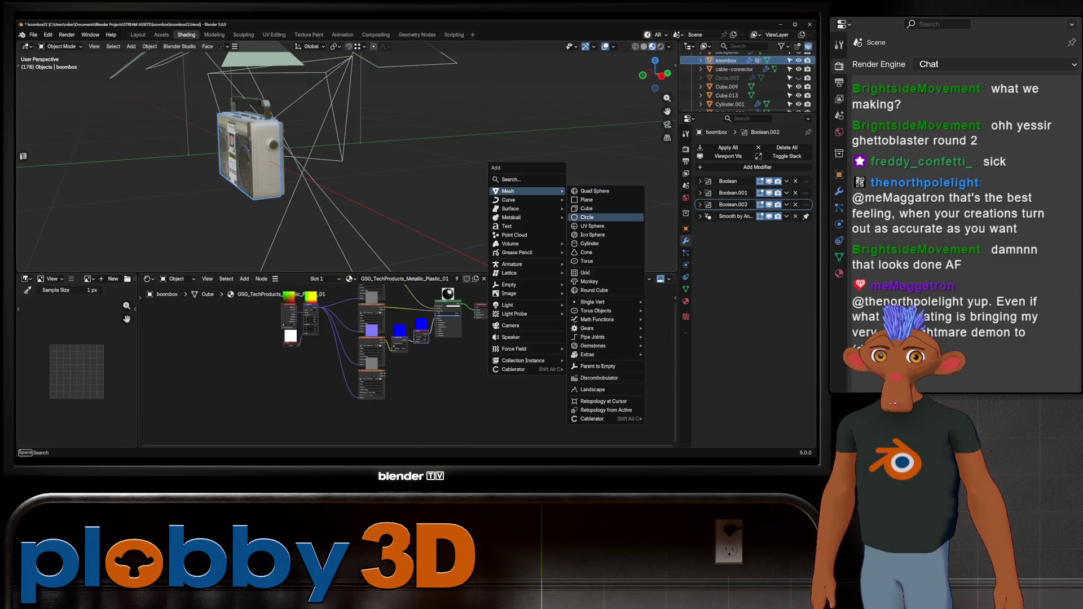
- Add a quad sphere, shrink it to about 0.27 m and apply its object transform
click(594, 192)
key(s)
click(554, 192)
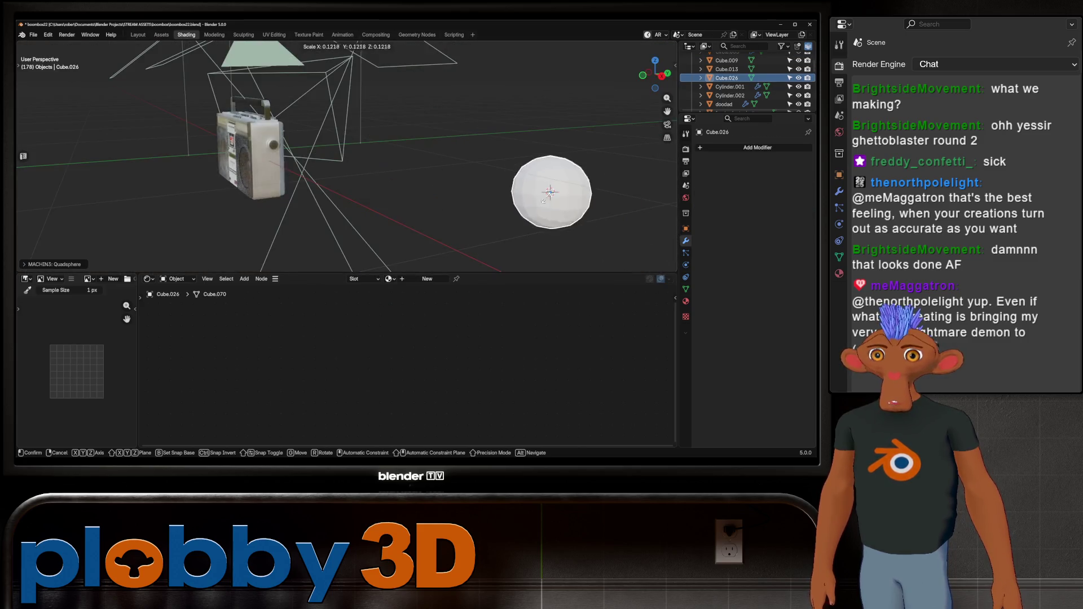
key(ctrl+a)
click(531, 175)
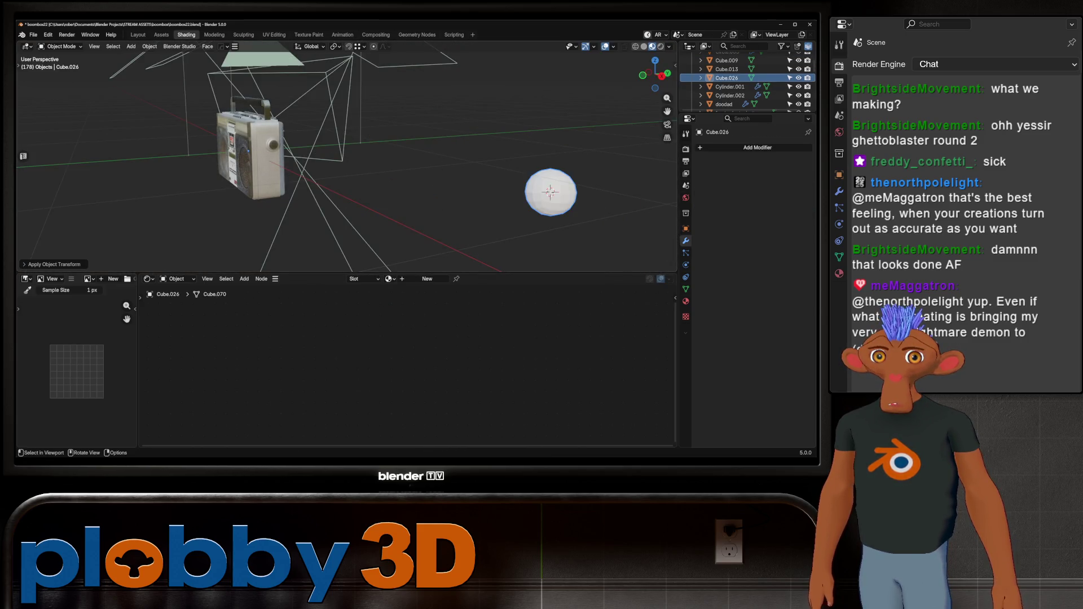
- Switch to the asset-browsing workspace and frame the sphere in view
right_click(558, 199)
key(Escape)
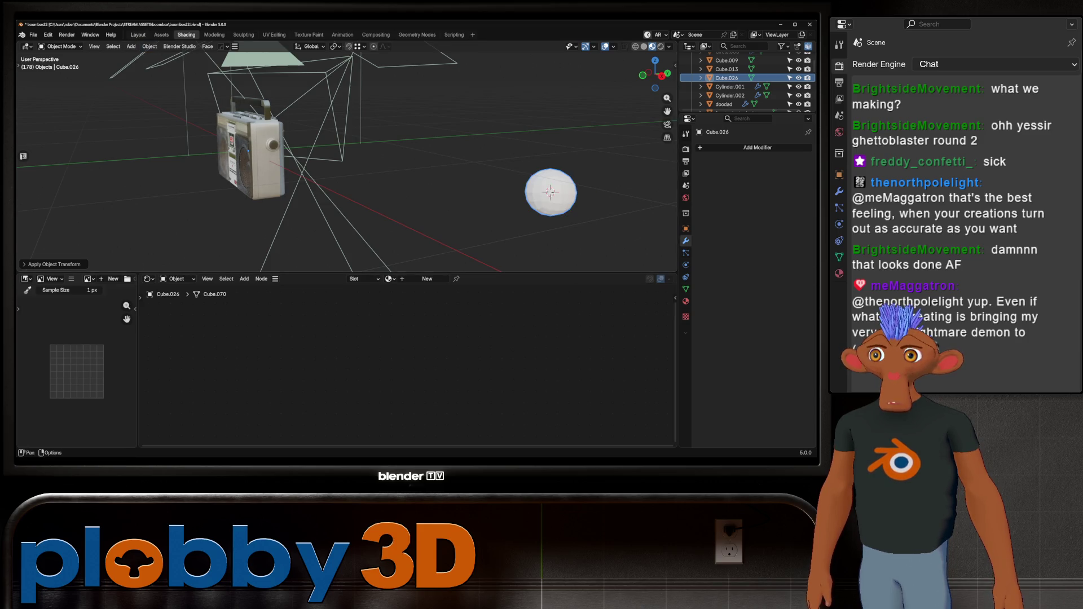
key(ctrl+Page_Up)
key(KP_Decimal)
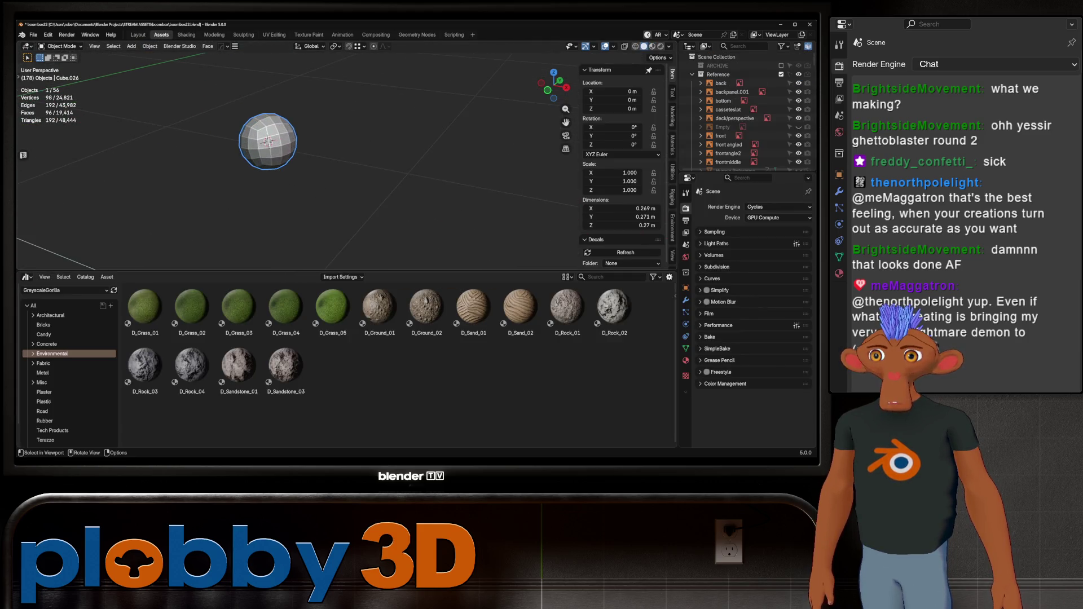
- Drag the Dirt material from the library's Materials catalog onto the sphere, then return to Shading
click(64, 290)
click(43, 325)
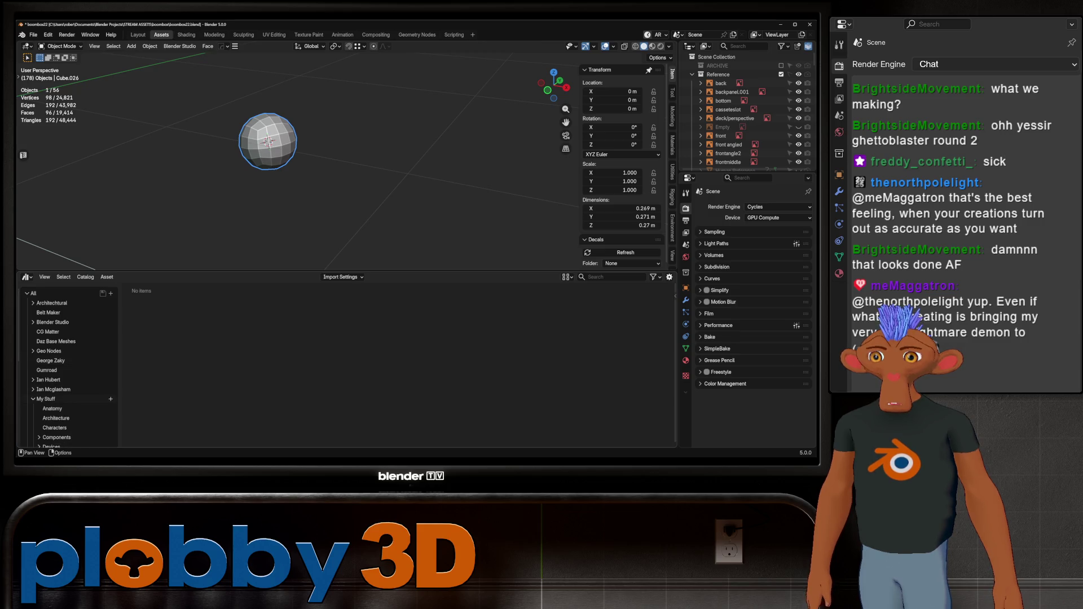
scroll(68, 407, down, 2)
scroll(67, 406, down, 2)
scroll(68, 406, down, 2)
scroll(68, 406, down, 2)
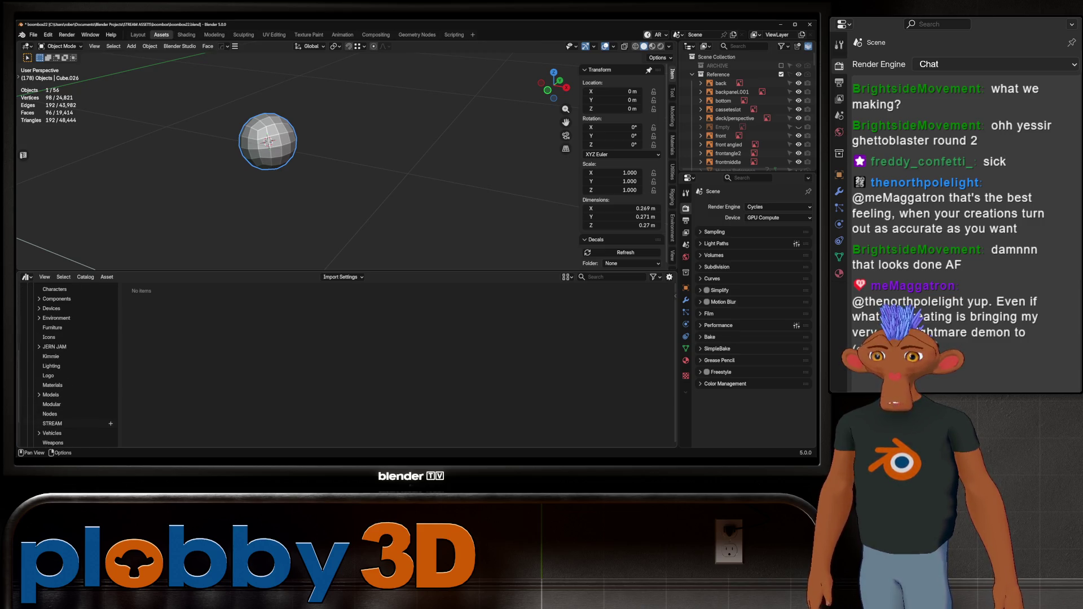
click(52, 413)
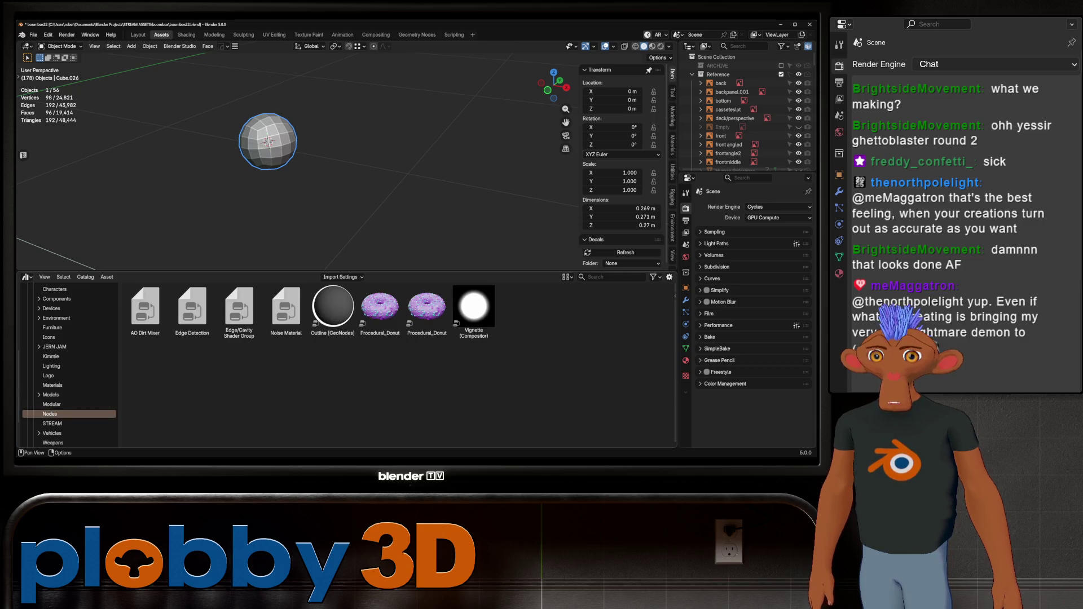
scroll(67, 343, up, 3)
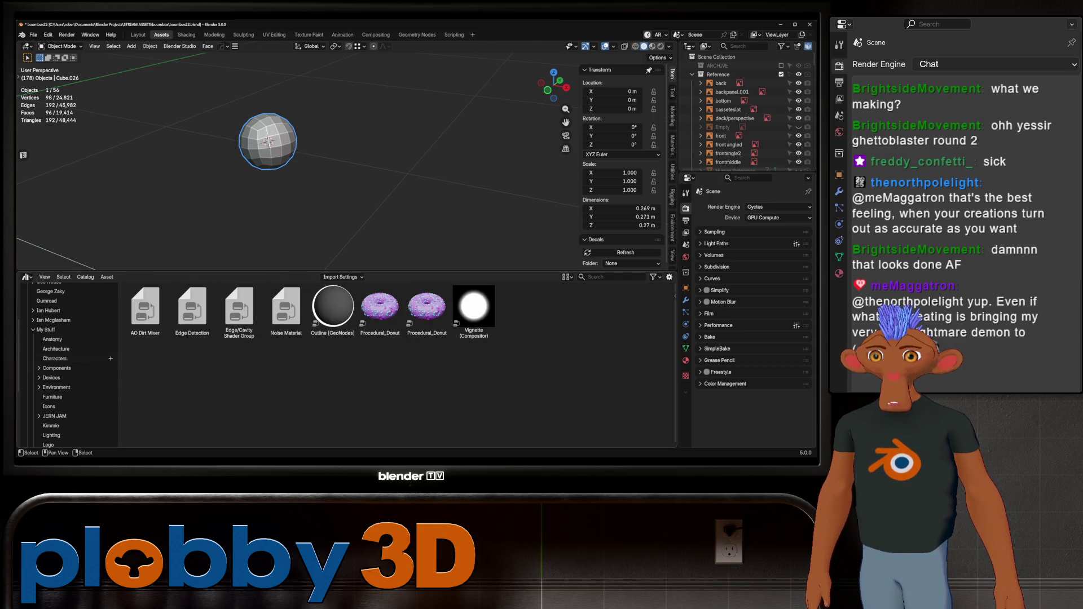
scroll(77, 397, down, 4)
click(53, 411)
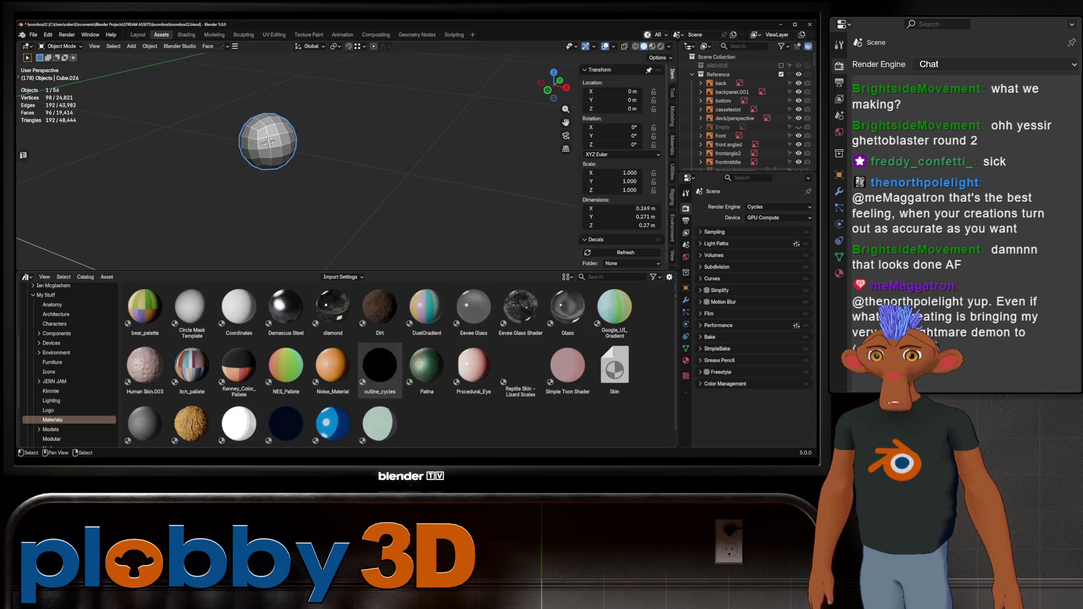
drag(359, 300, 268, 141)
scroll(268, 141, down, 4)
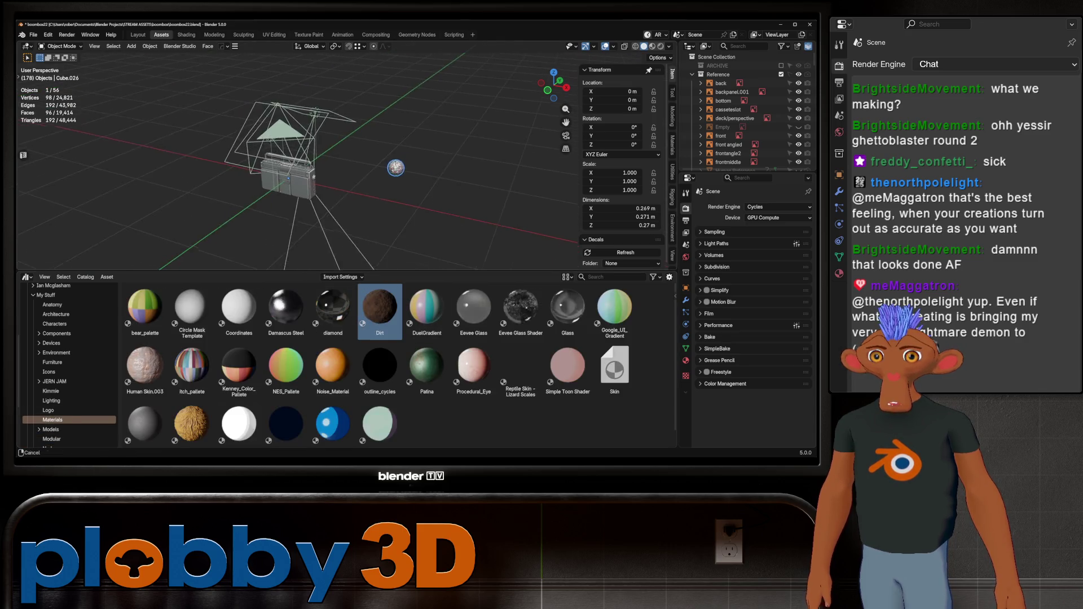
middle_drag(267, 141, 355, 161)
key(ctrl+Page_Up)
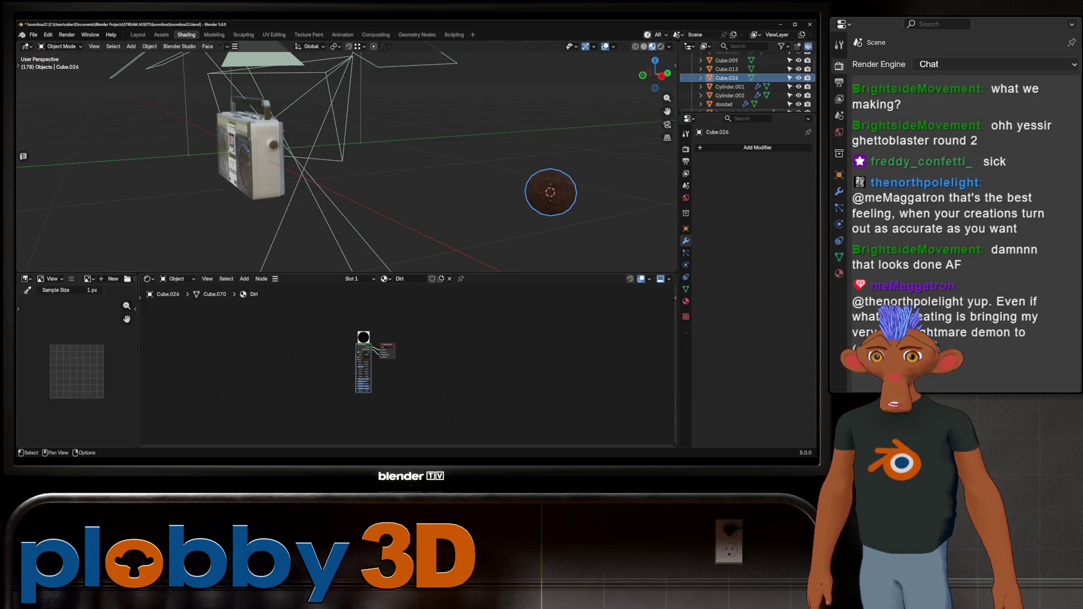
- Select the boombox and add a Mix Shader node to its Metallic Plastic material
click(250, 152)
scroll(279, 161, up, 6)
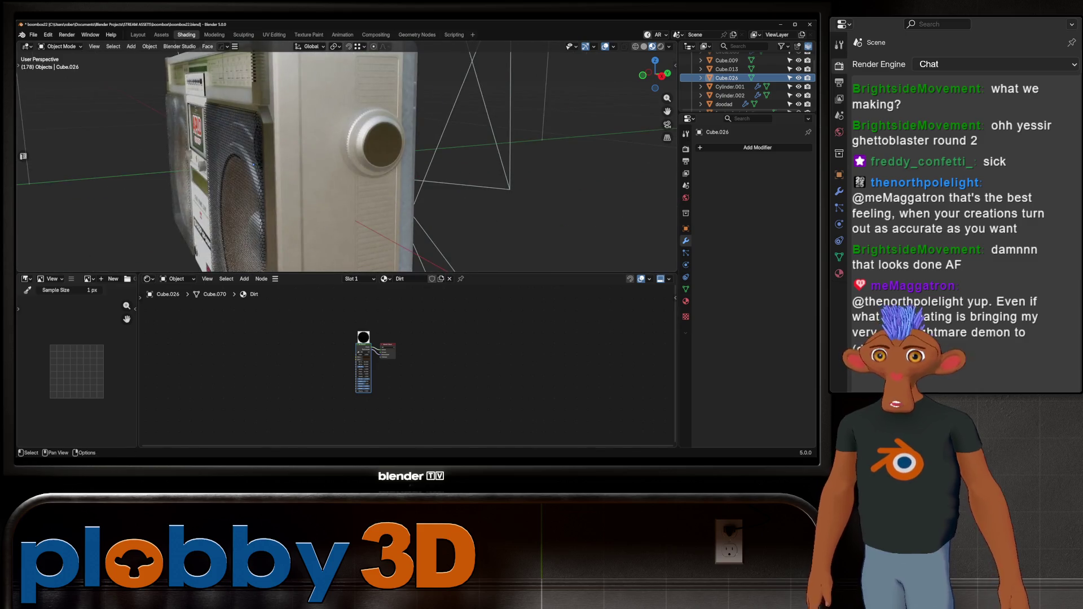
ctrl+middle_drag(381, 338, 339, 339)
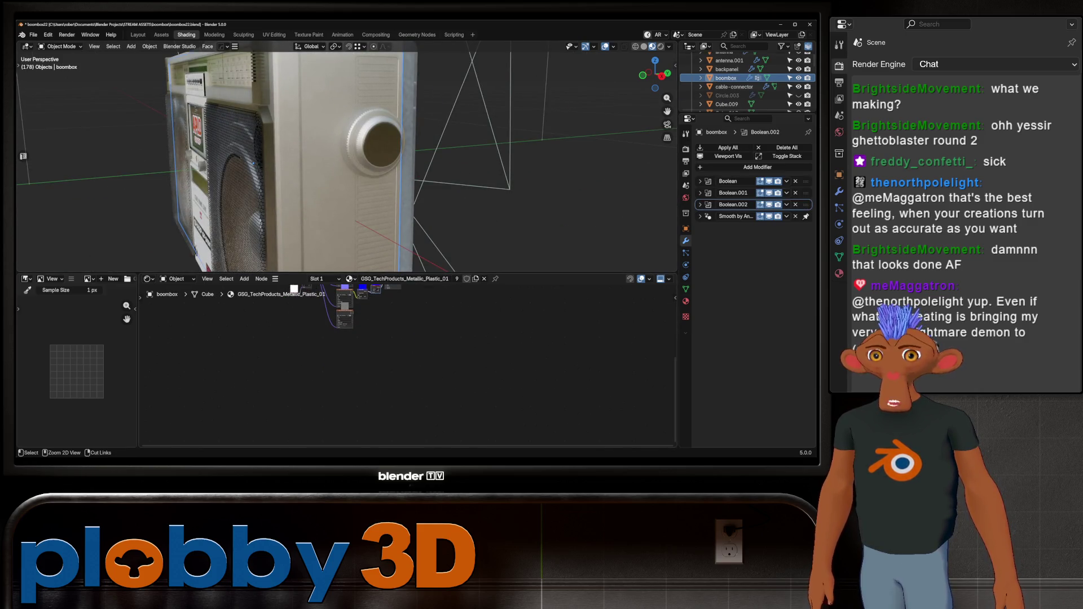
scroll(318, 380, up, 2)
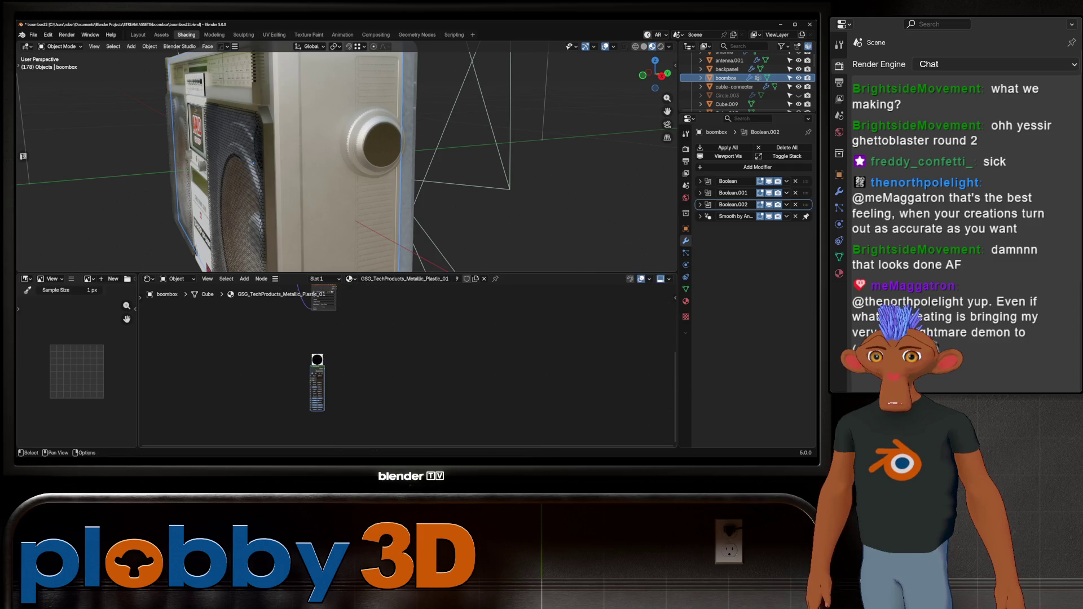
scroll(339, 162, down, 4)
scroll(305, 398, up, 2)
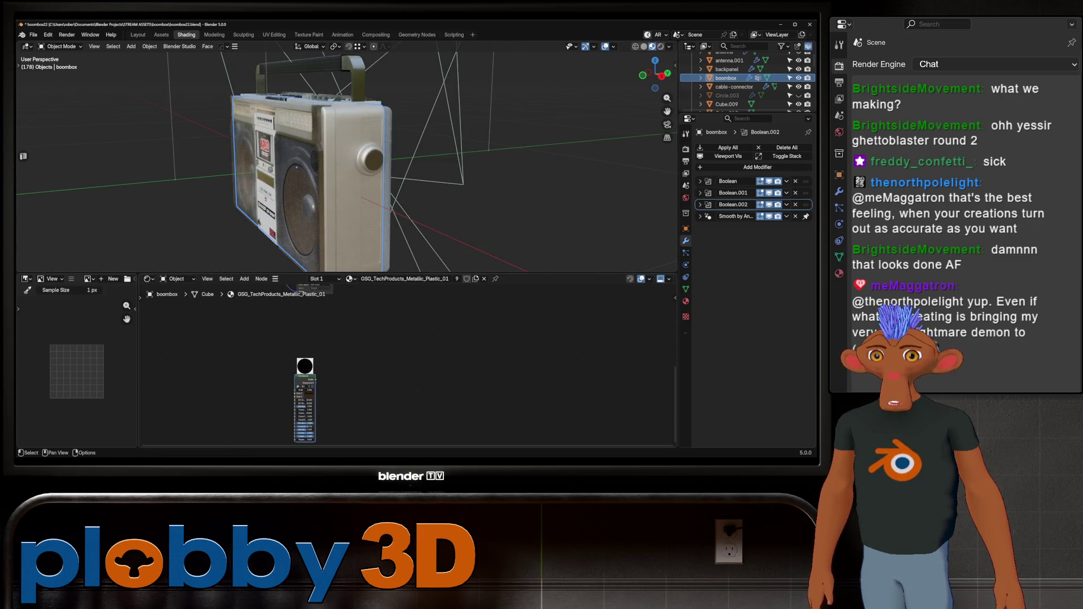
key(shift+a)
text(mix shad)
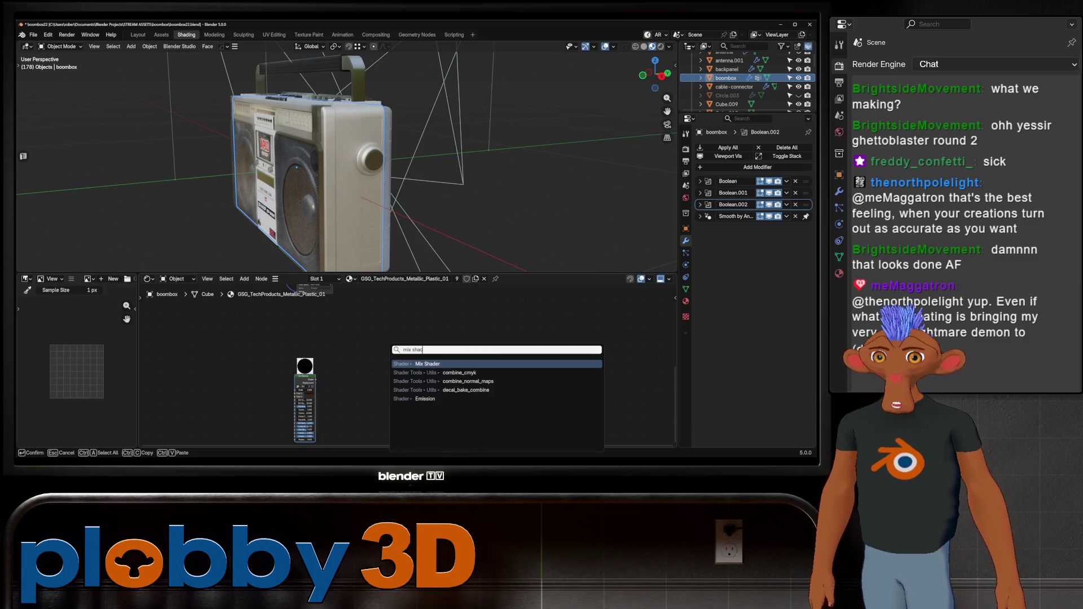
key(Return)
click(406, 328)
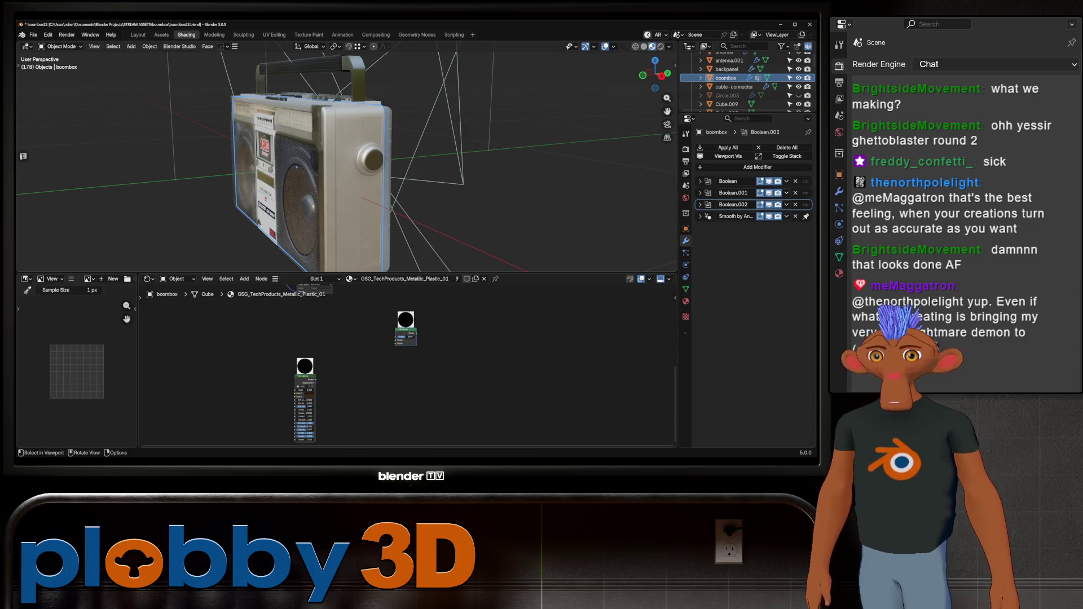
click(26, 278)
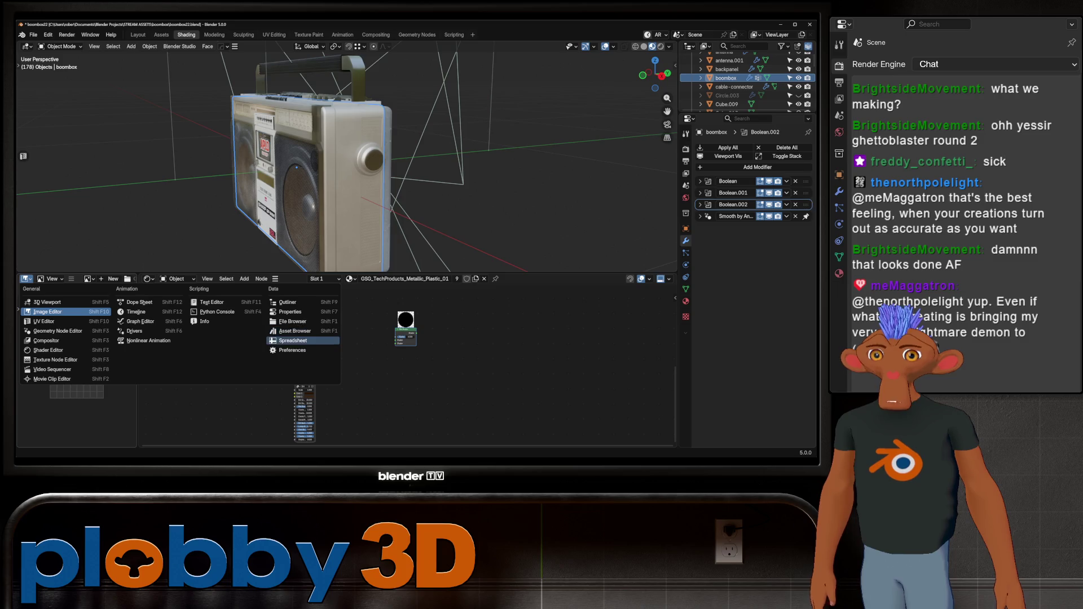
- Turn the bottom-left editor into an Asset Browser and list its asset libraries
click(295, 330)
click(63, 292)
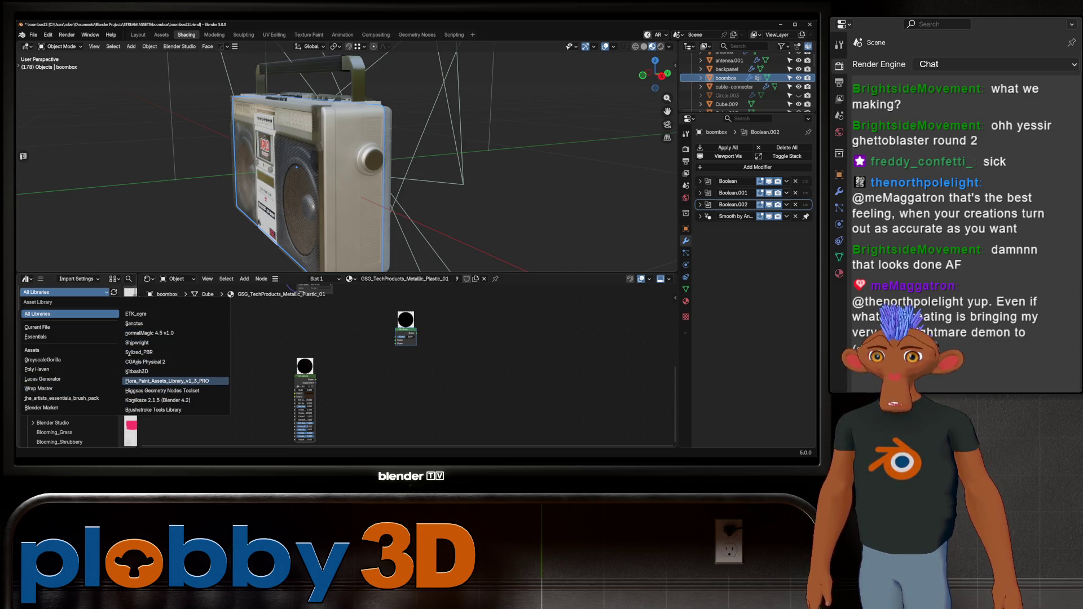
- Review the File Paths preferences and save them
click(49, 34)
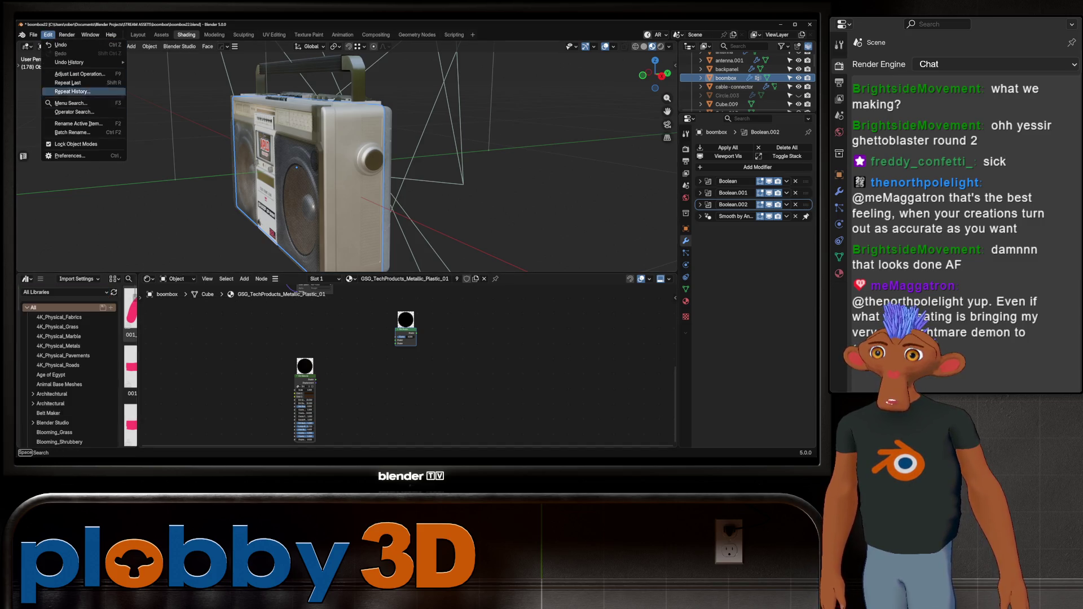
click(76, 156)
click(80, 215)
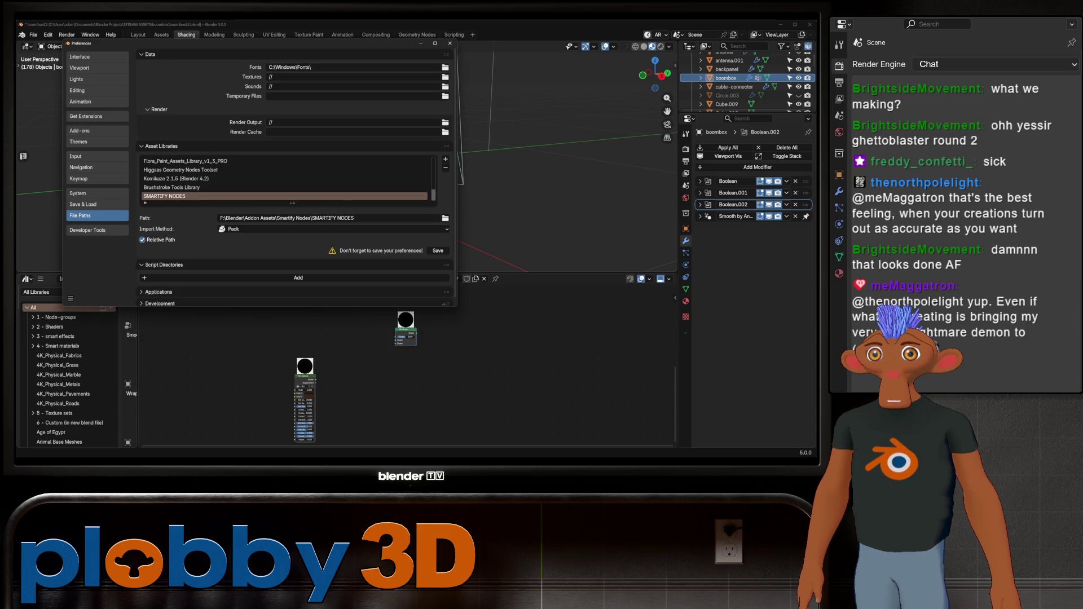
click(71, 299)
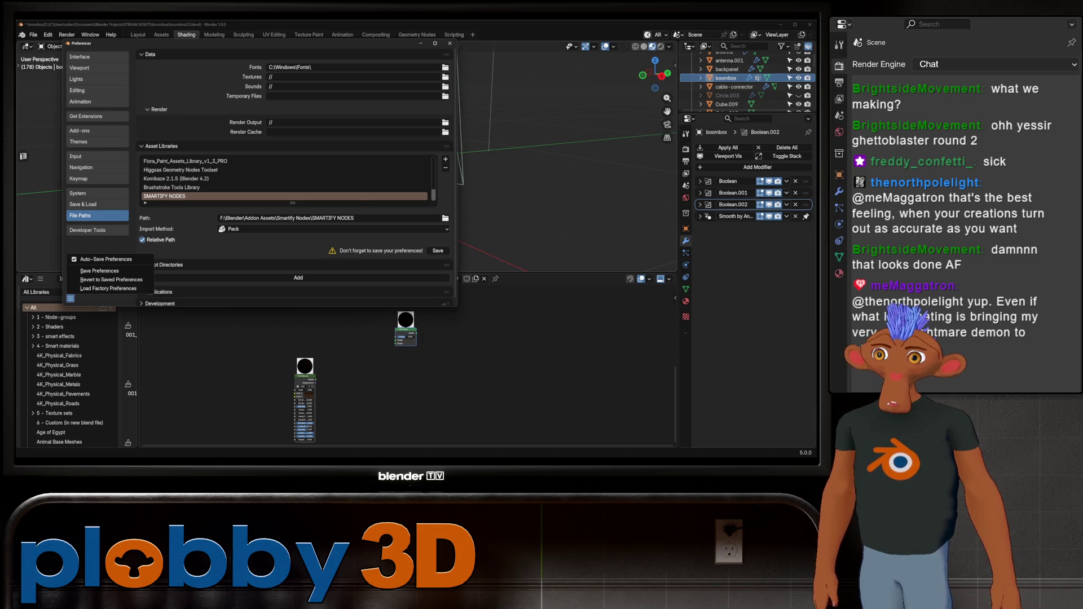
click(99, 271)
click(450, 44)
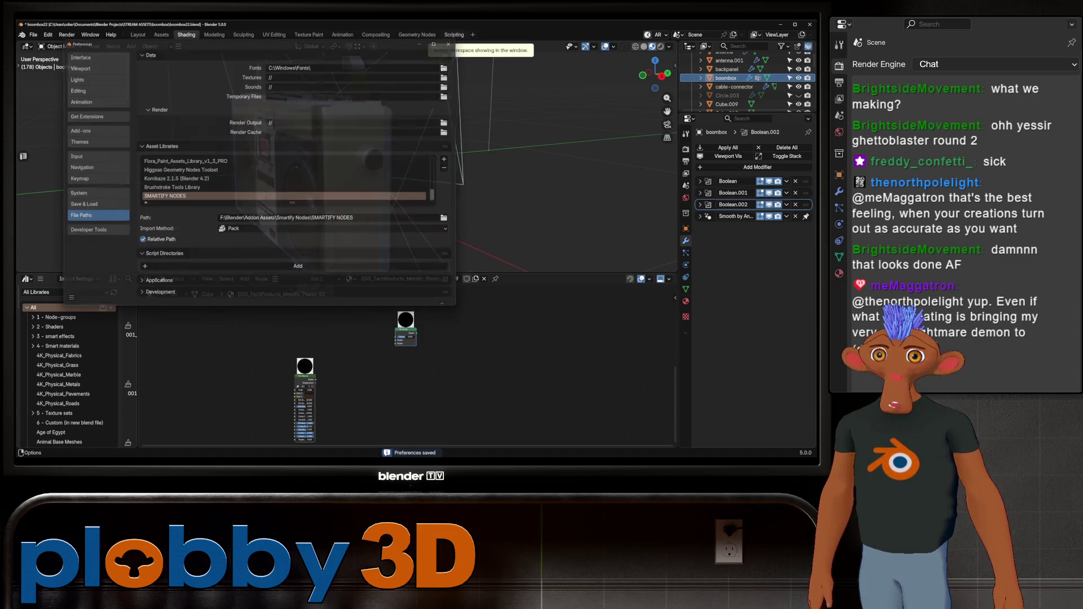
- Set the SMARTIFY NODES library's Import Method to Append and save preferences
click(48, 35)
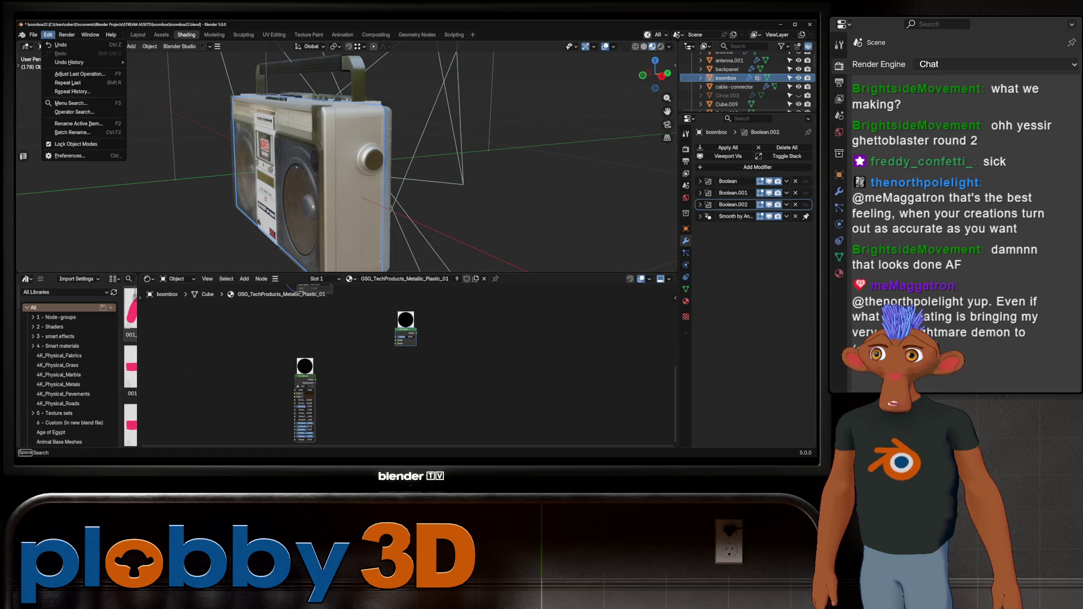
click(76, 156)
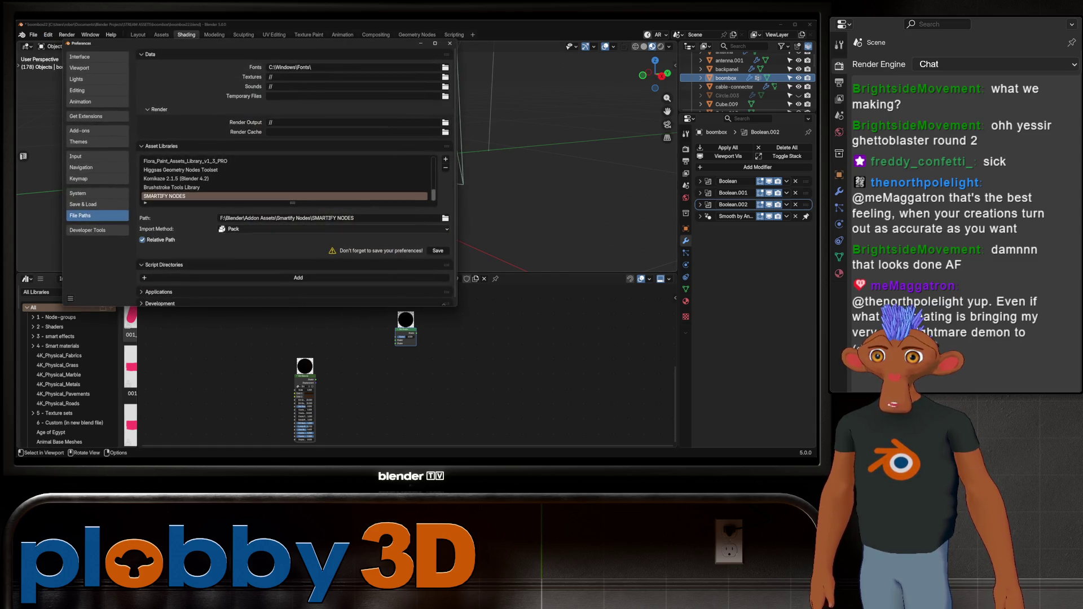
click(335, 229)
click(254, 244)
click(70, 298)
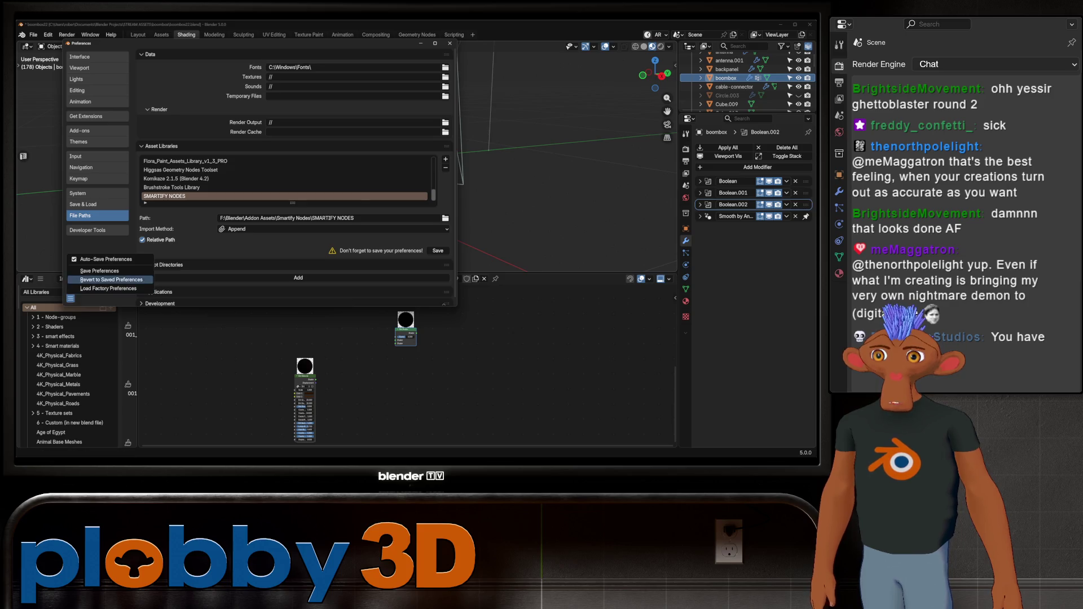
click(93, 270)
- Browse the SMARTIFY NODES library in the Asset Browser and close the preferences
click(34, 292)
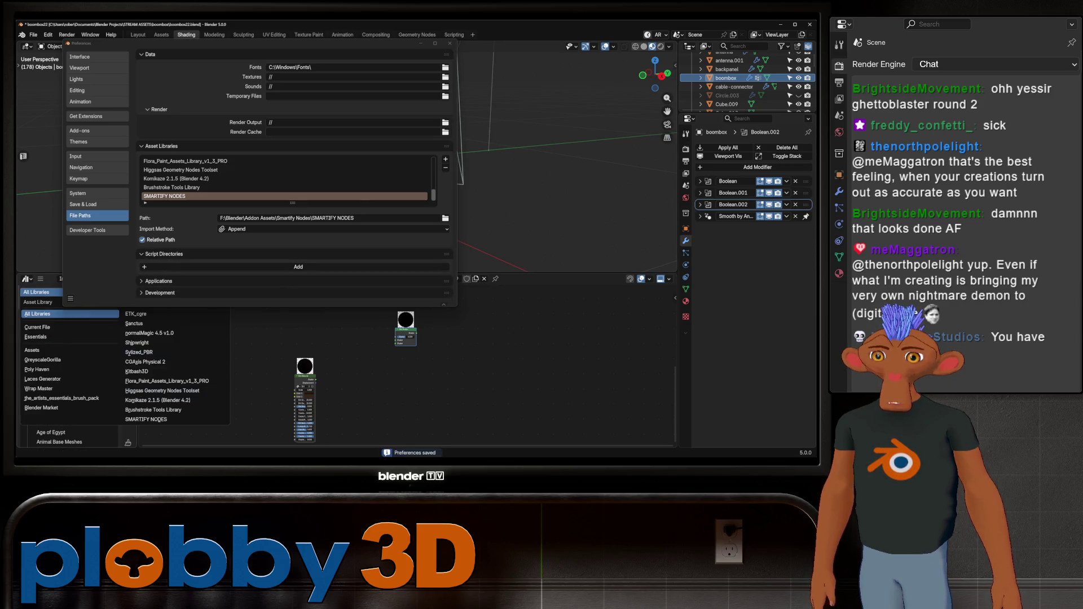
click(149, 419)
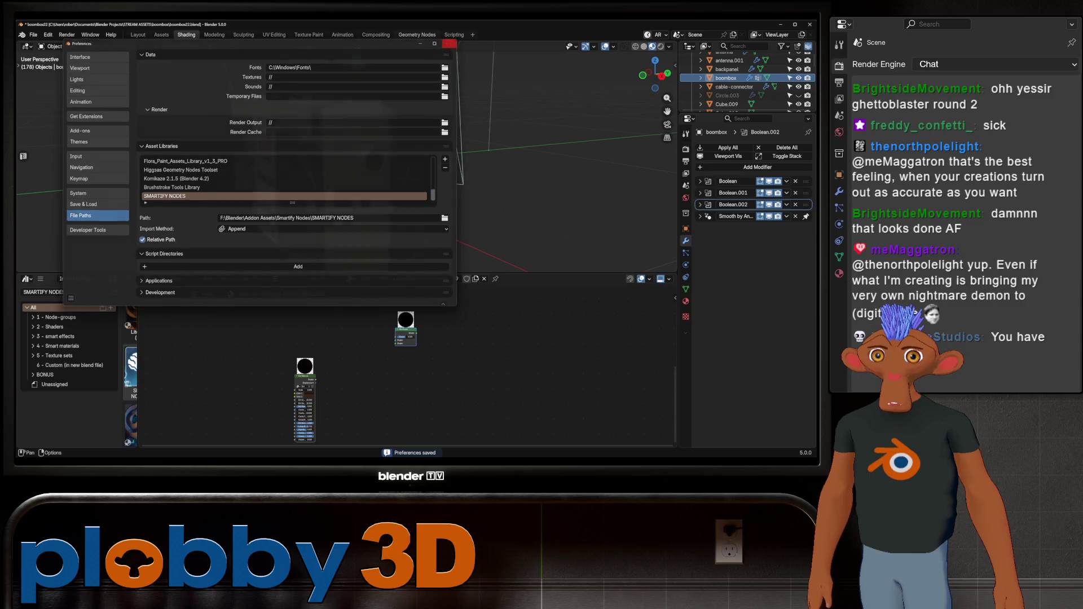
click(356, 111)
- Drag the Edge (mask) node group into the material and move it near the Material Output
drag(138, 364, 342, 364)
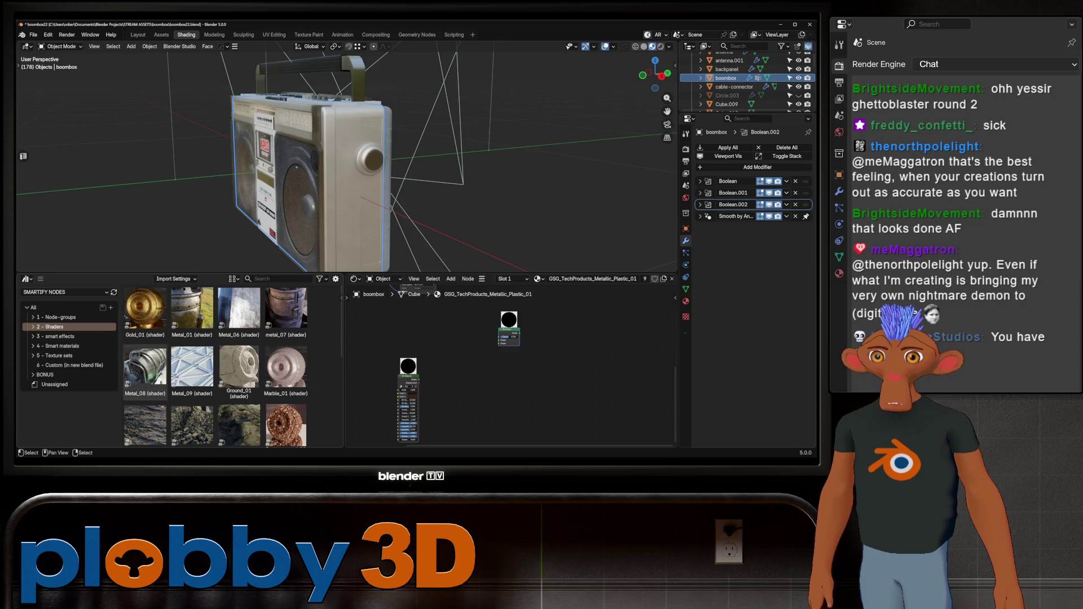
scroll(216, 363, down, 2)
scroll(216, 364, down, 2)
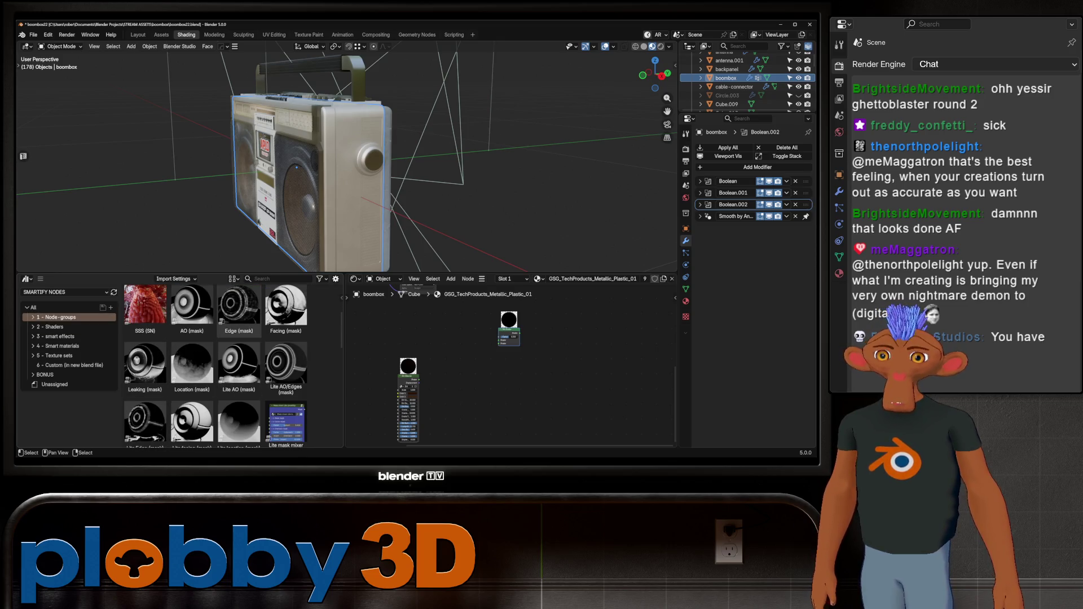
drag(239, 312, 463, 377)
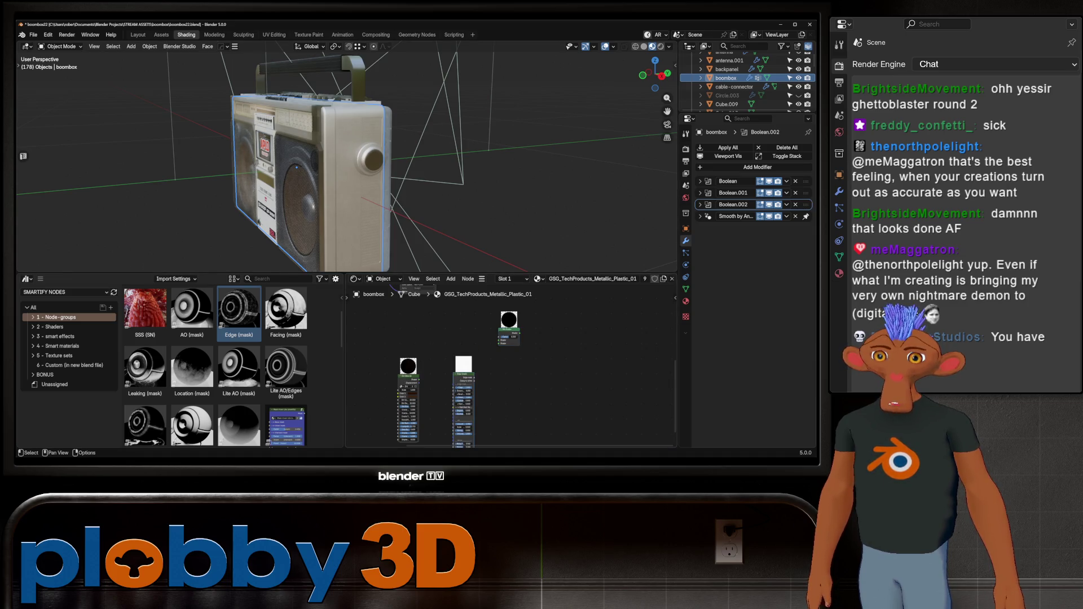
middle_drag(508, 330, 440, 434)
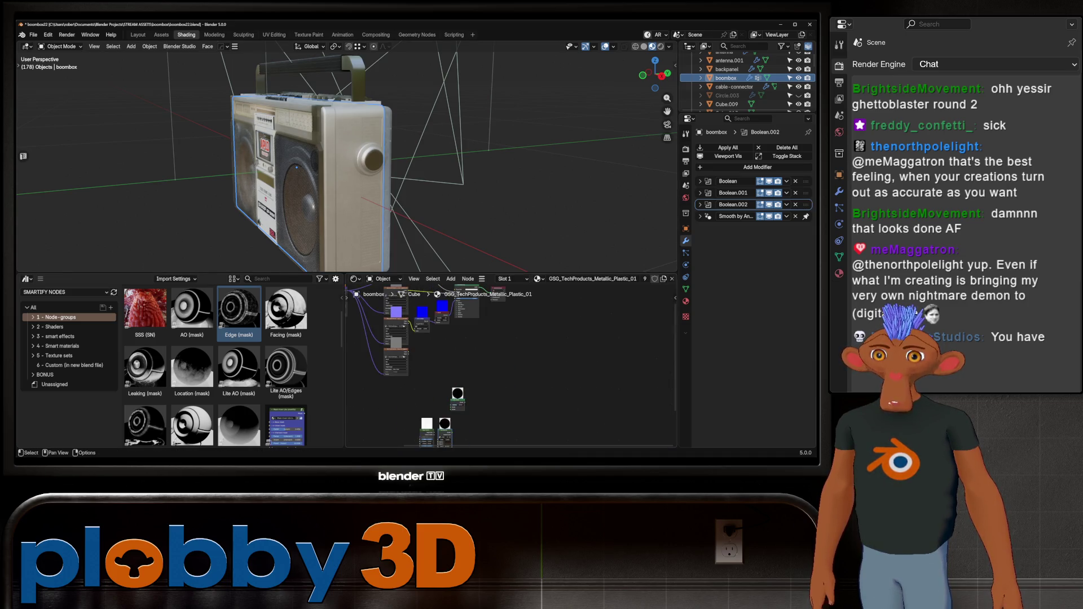
drag(442, 423, 505, 369)
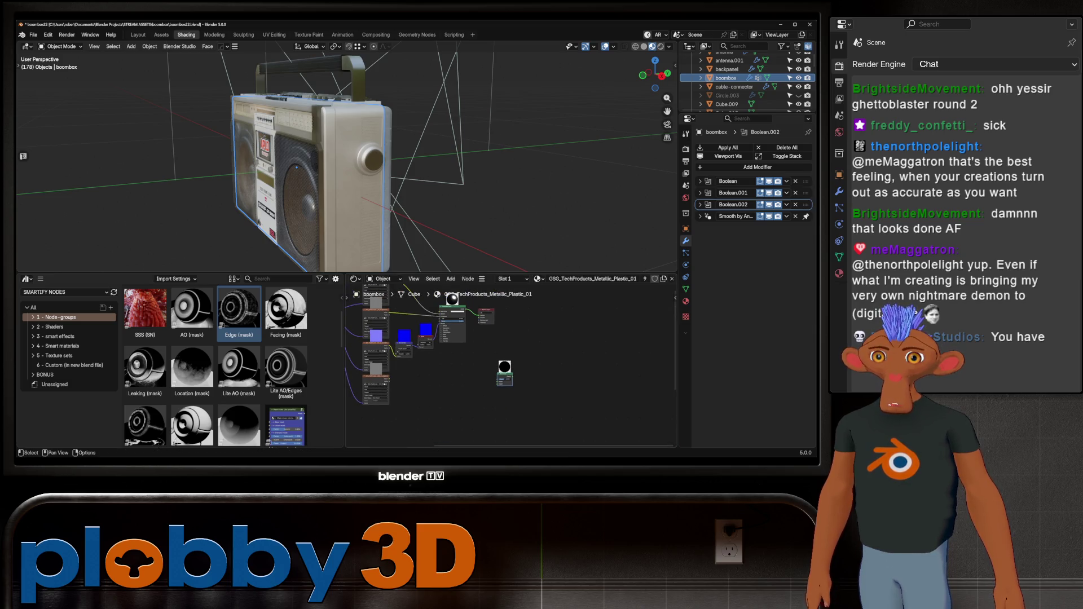
mouse_move(484, 315)
mouse_down()
mouse_move(522, 313)
mouse_move(493, 362)
mouse_up()
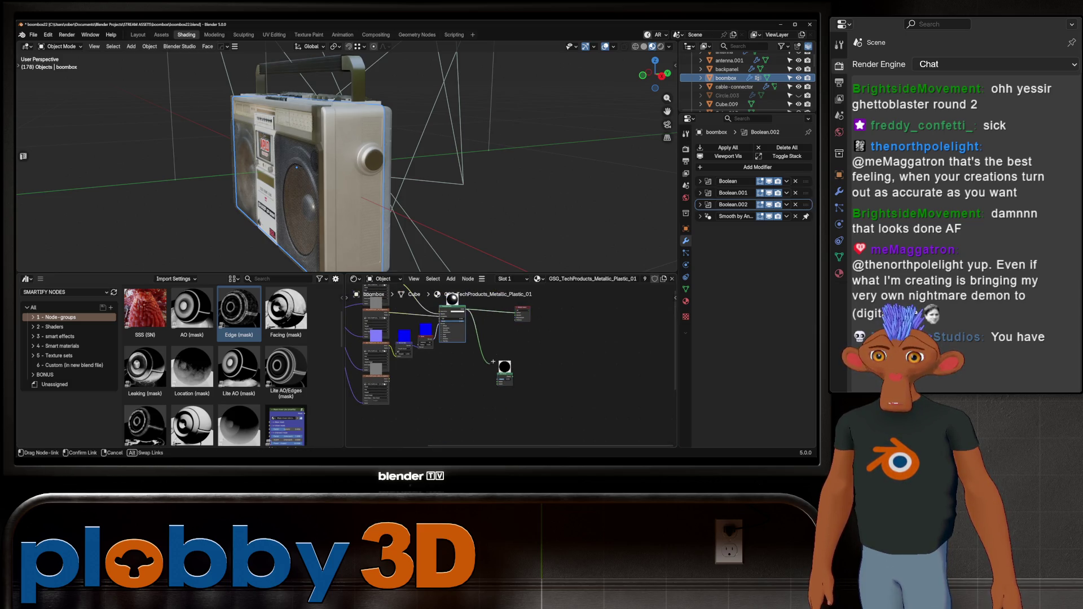
scroll(440, 356, down, 2)
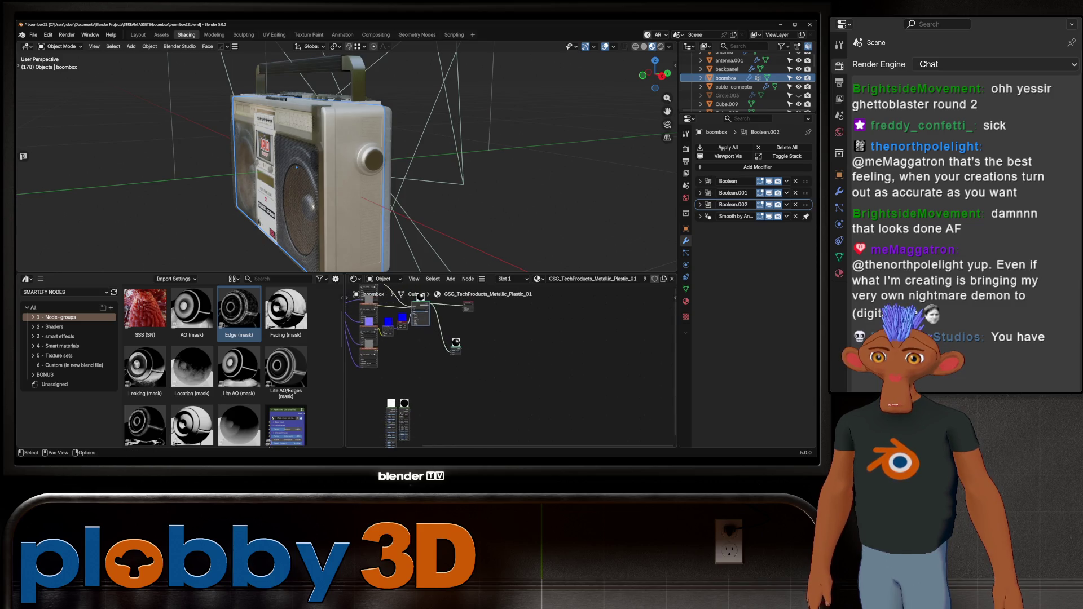
scroll(405, 406, up, 2)
scroll(405, 402, up, 2)
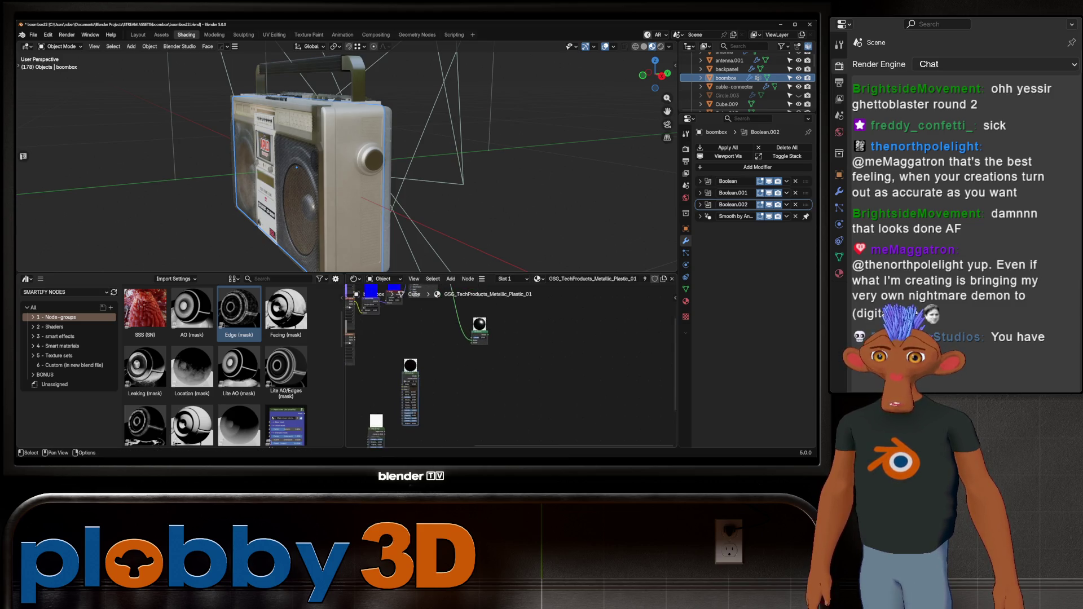
scroll(405, 398, up, 2)
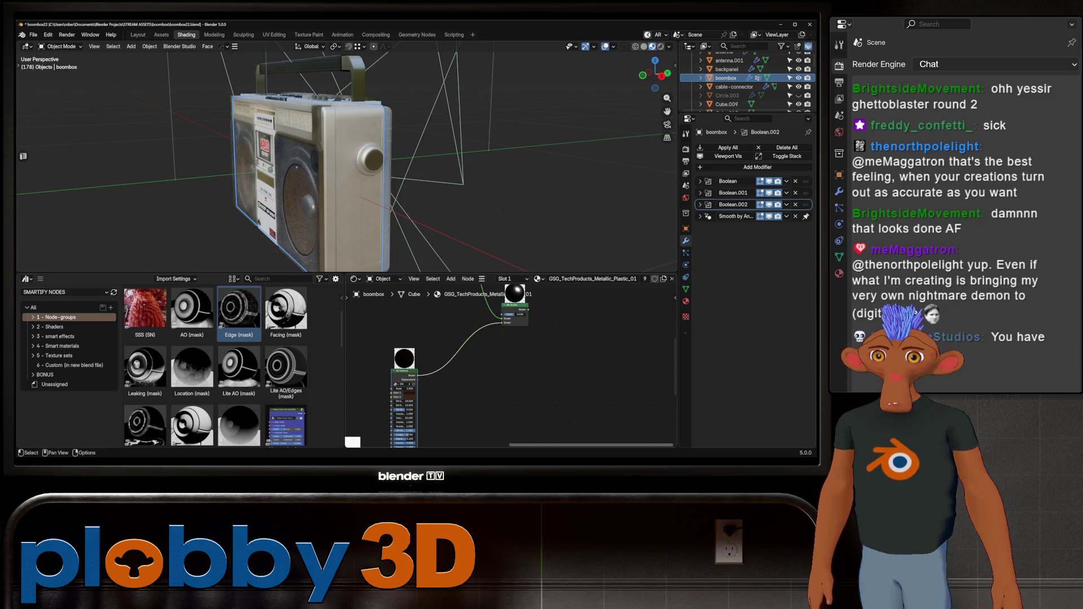
scroll(390, 364, down, 2)
- Inspect inside the Edge (mask) node group and return to the main tree
click(361, 427)
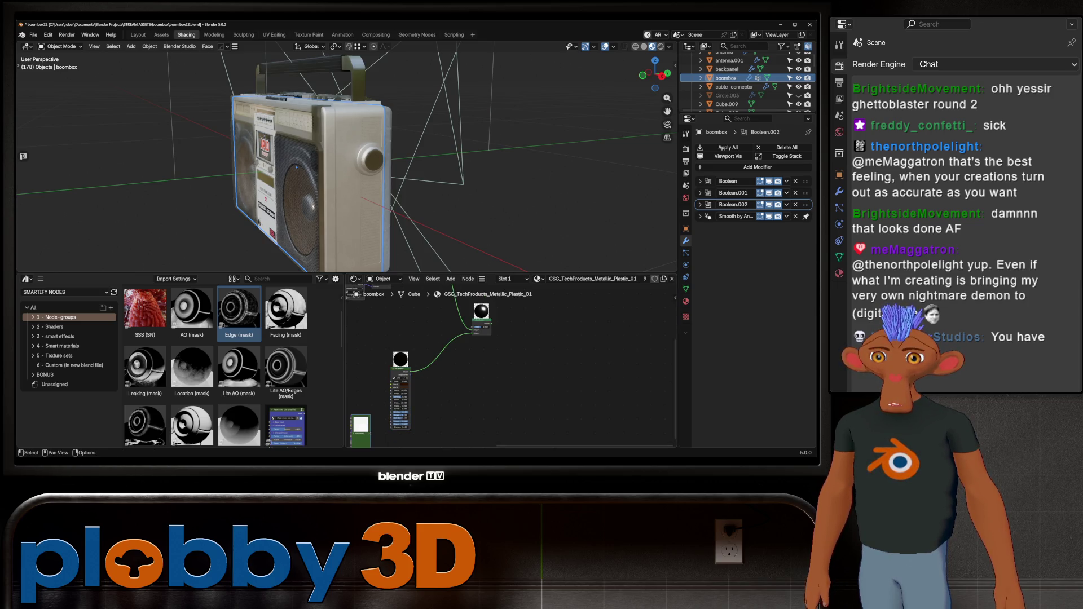
key(Tab)
key(Tab)
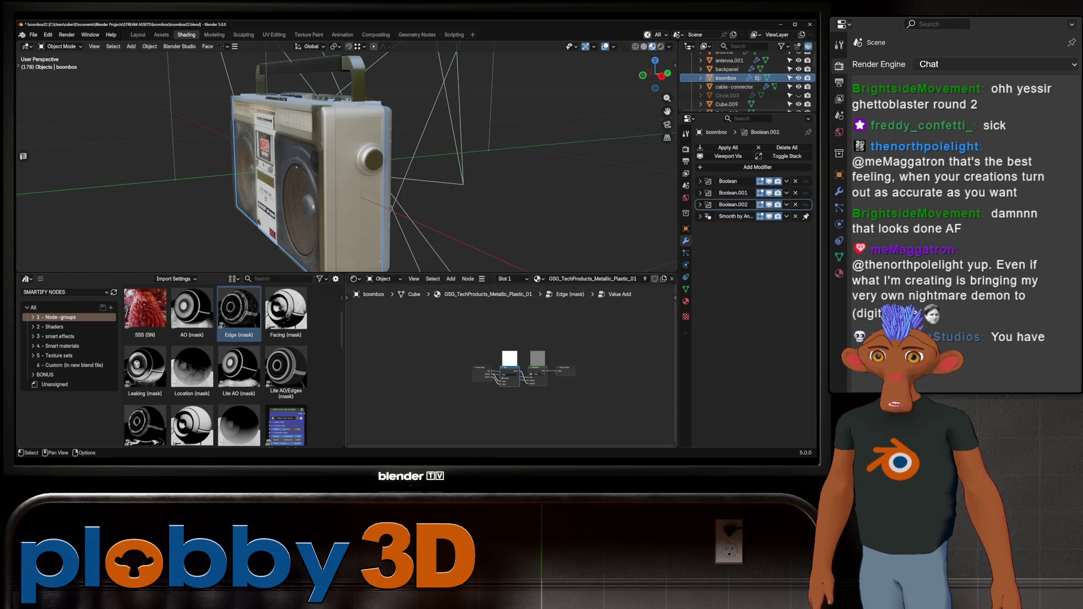
key(Tab)
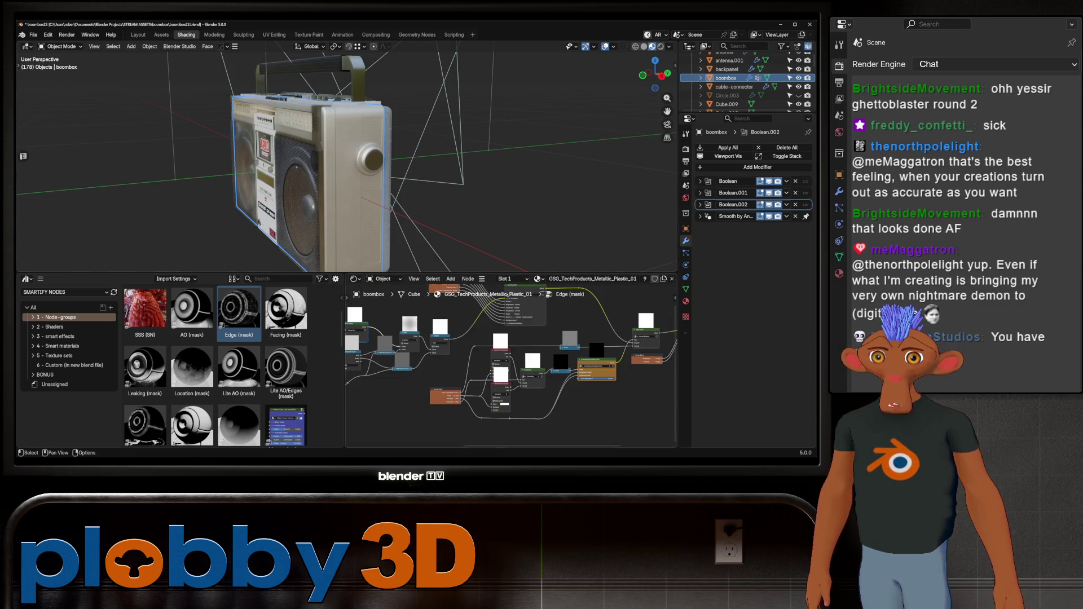
key(Tab)
- Move the mask node up beside the Mix Shader, expand it and start linking its output
drag(360, 428, 410, 333)
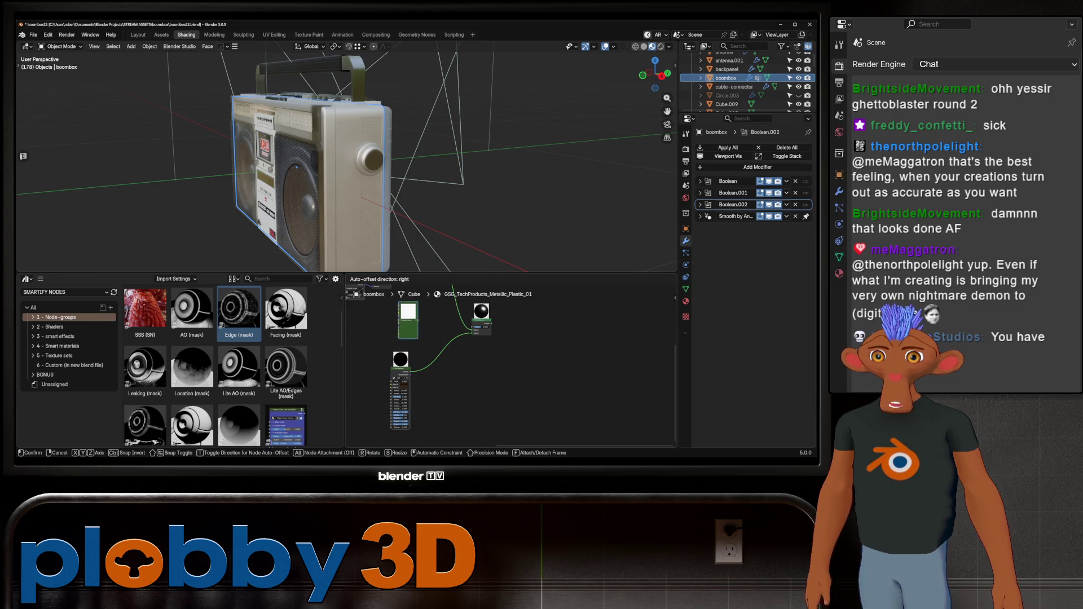
key(ctrl+h)
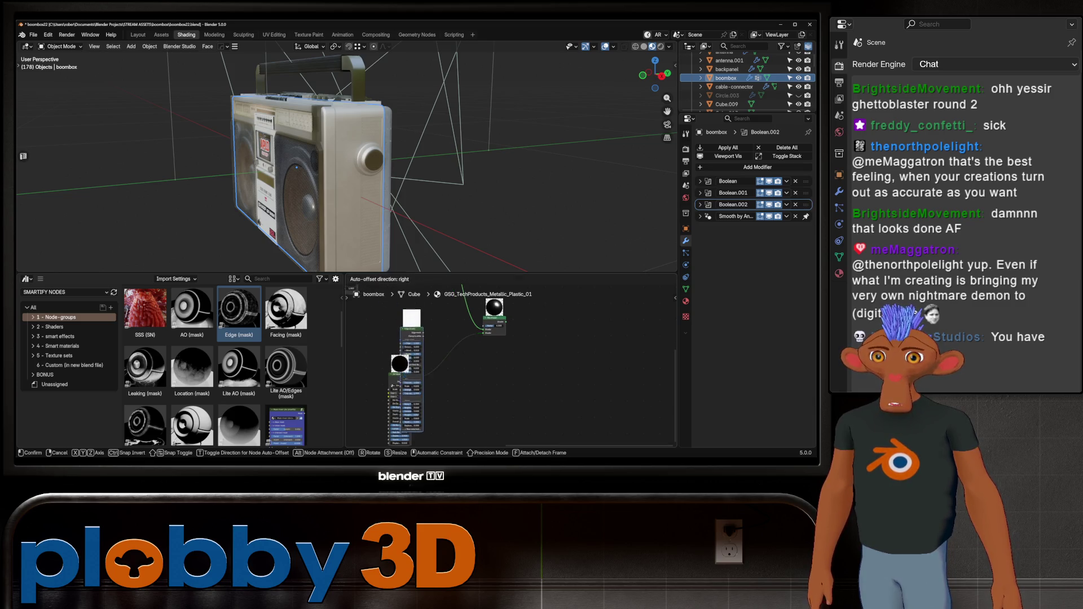
drag(424, 302, 463, 328)
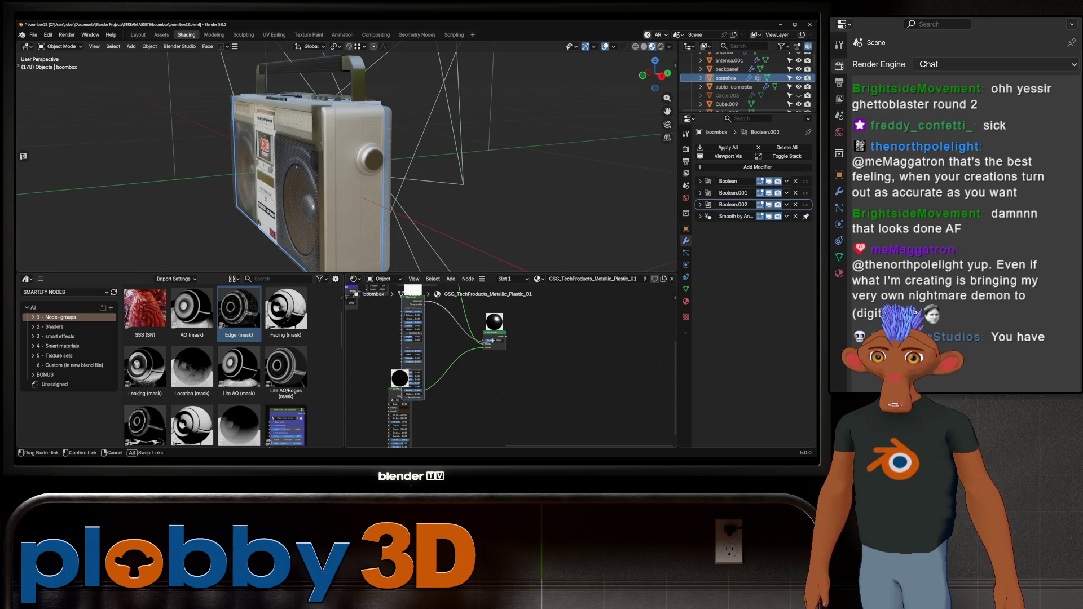
middle_drag(322, 169, 239, 195)
scroll(260, 194, up, 3)
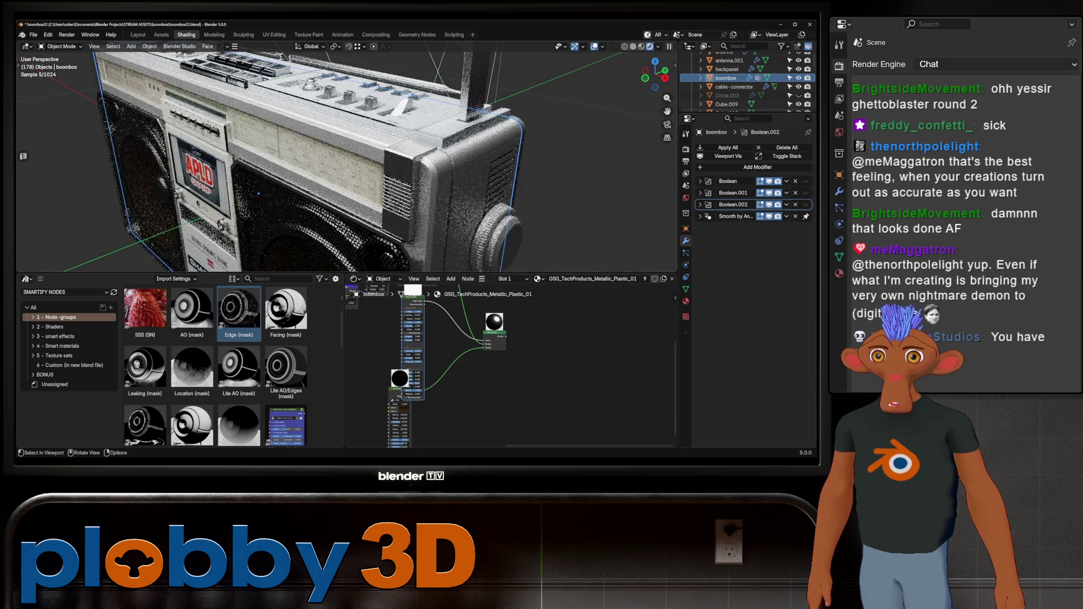
scroll(239, 195, up, 3)
scroll(238, 194, up, 2)
scroll(473, 365, up, 3)
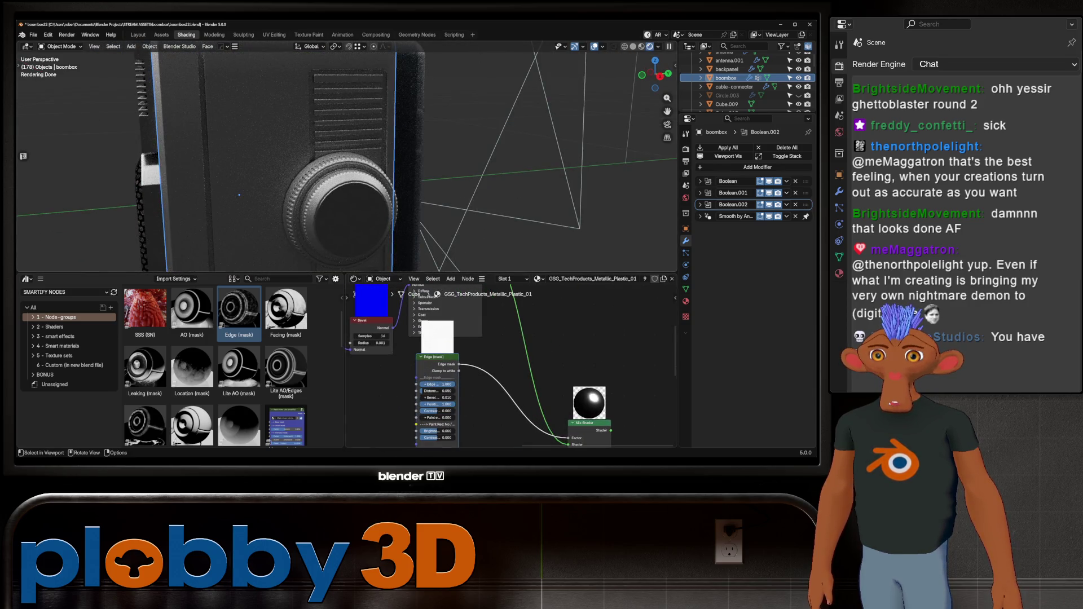
- Connect the mask node's output into the Mix Shader
middle_drag(240, 195, 280, 188)
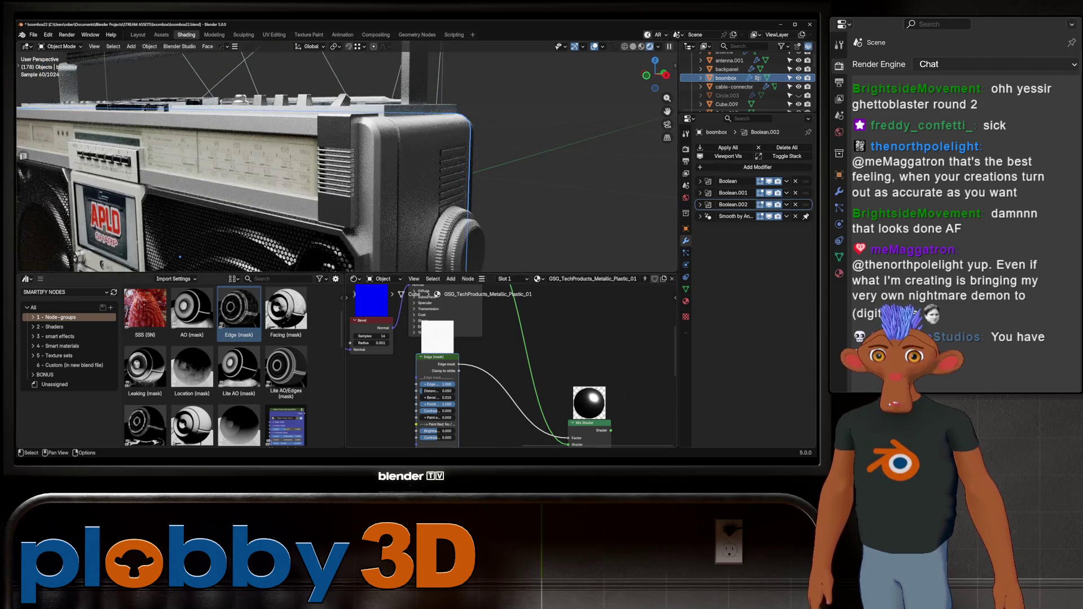
scroll(474, 364, down, 3)
scroll(474, 365, up, 3)
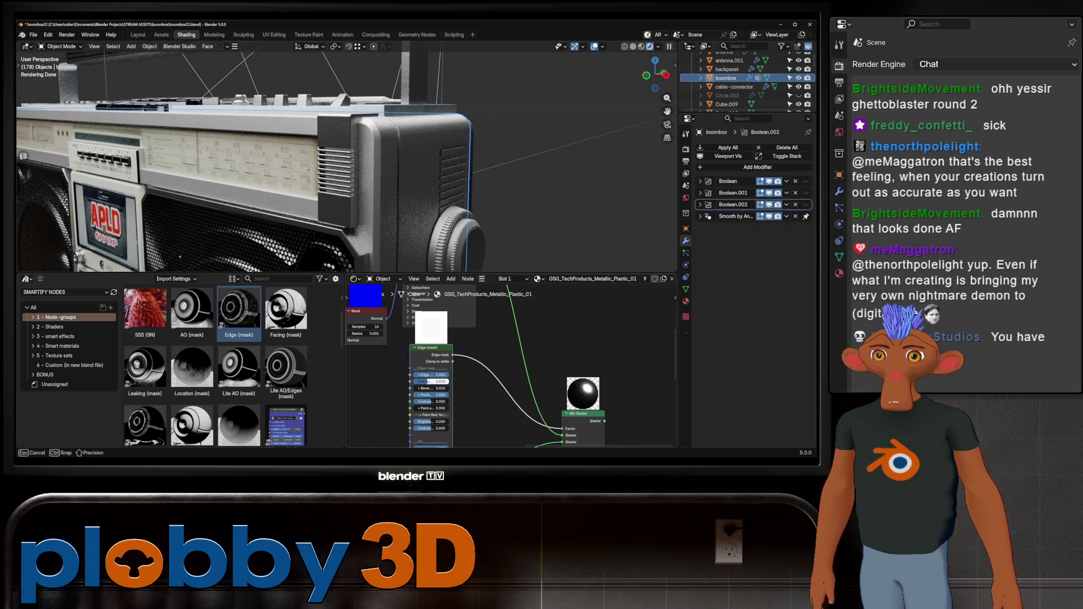
drag(432, 382, 419, 388)
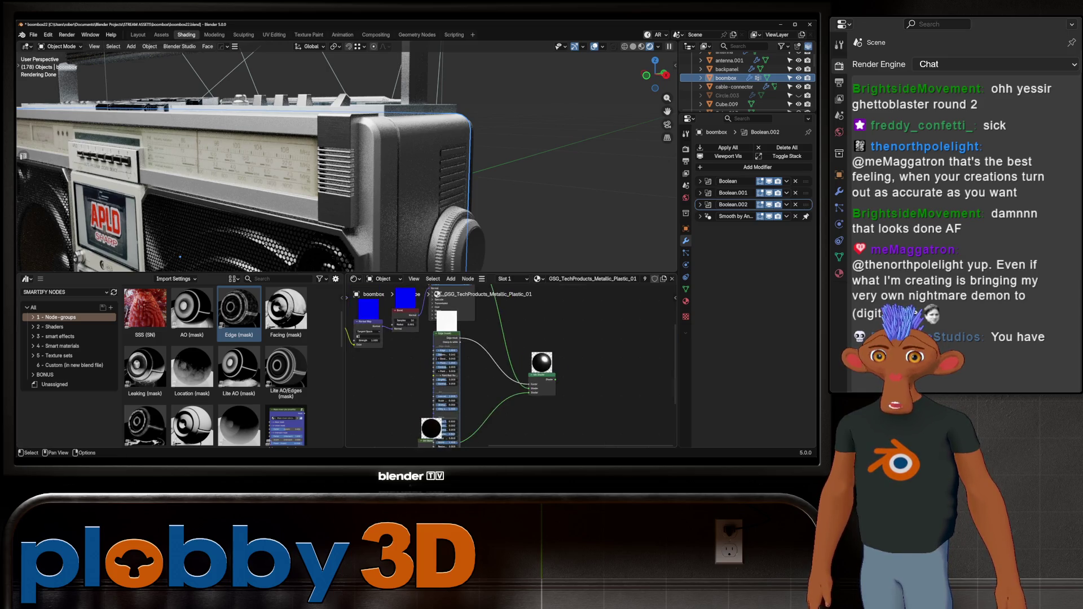
scroll(473, 364, down, 3)
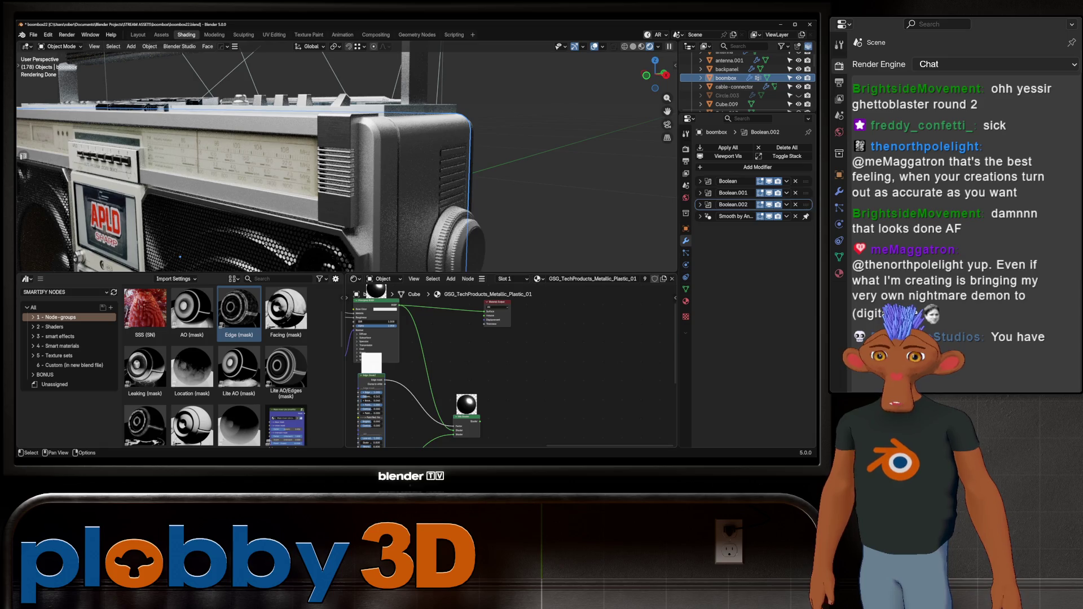
drag(479, 416, 495, 354)
drag(483, 315, 484, 315)
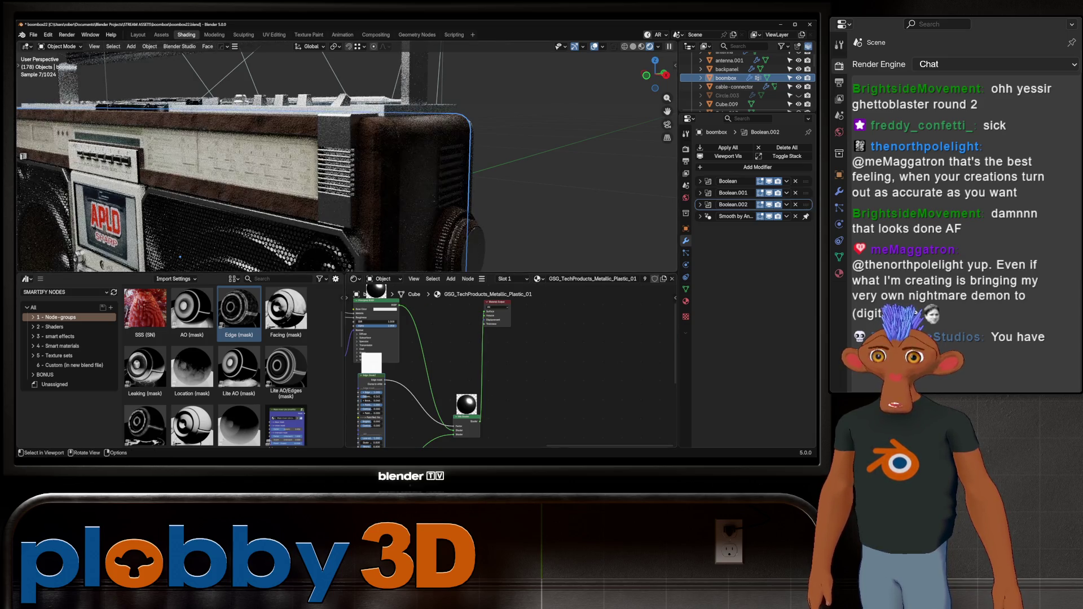
middle_drag(338, 170, 381, 186)
- Link the Dirt Material's shader into the Mix Shader and switch to Material Preview shading
middle_drag(508, 381, 515, 343)
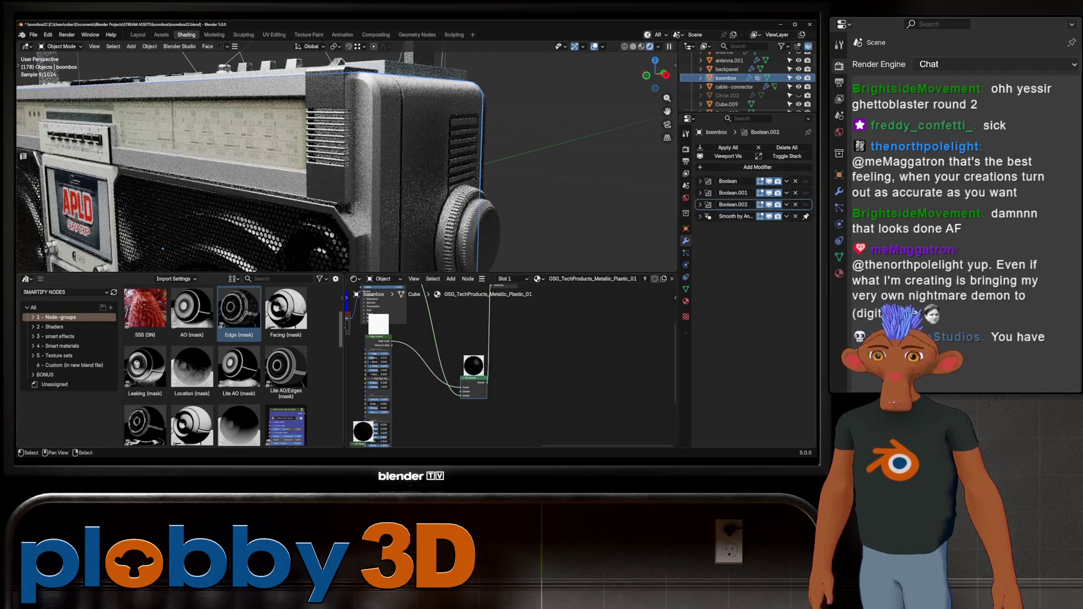
shift+middle_drag(508, 381, 511, 343)
mouse_move(365, 406)
mouse_down()
mouse_move(451, 384)
mouse_move(464, 358)
mouse_up()
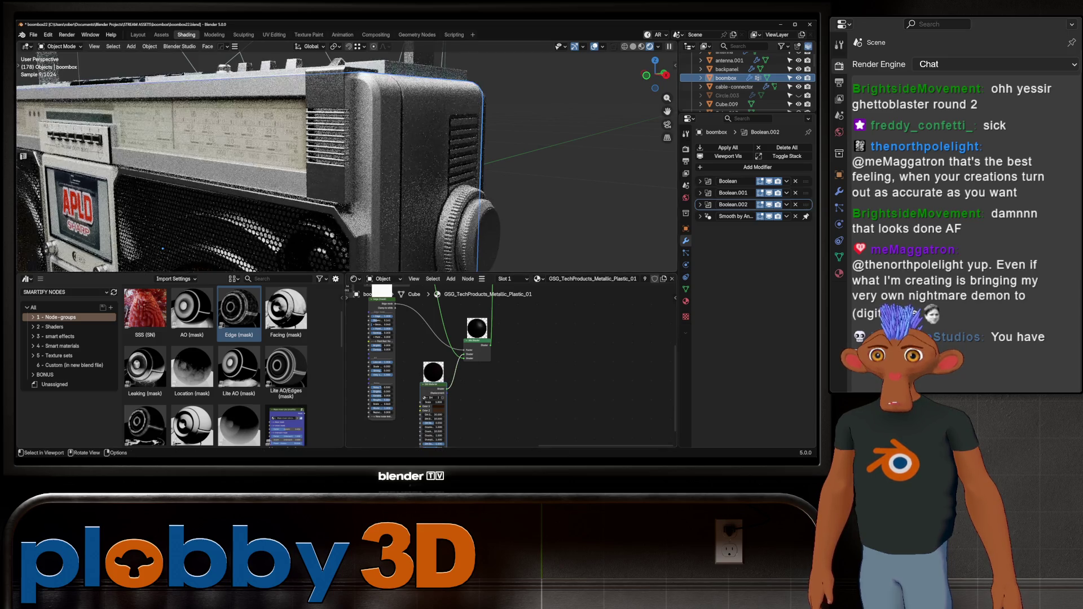
middle_drag(460, 359, 456, 396)
mouse_move(254, 169)
middle_down()
mouse_move(254, 194)
mouse_move(356, 191)
middle_up()
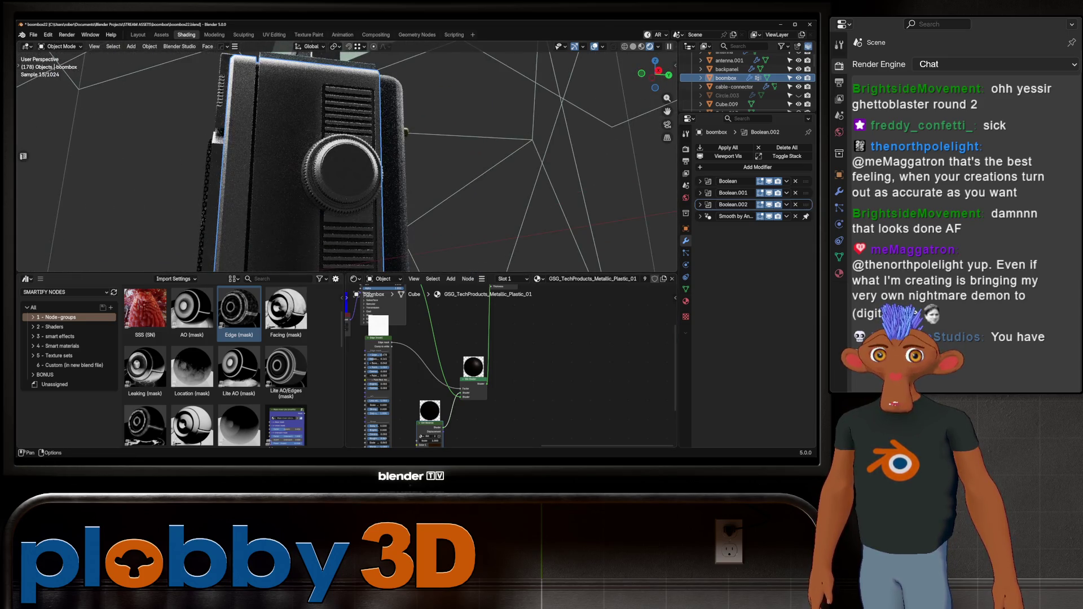
click(641, 47)
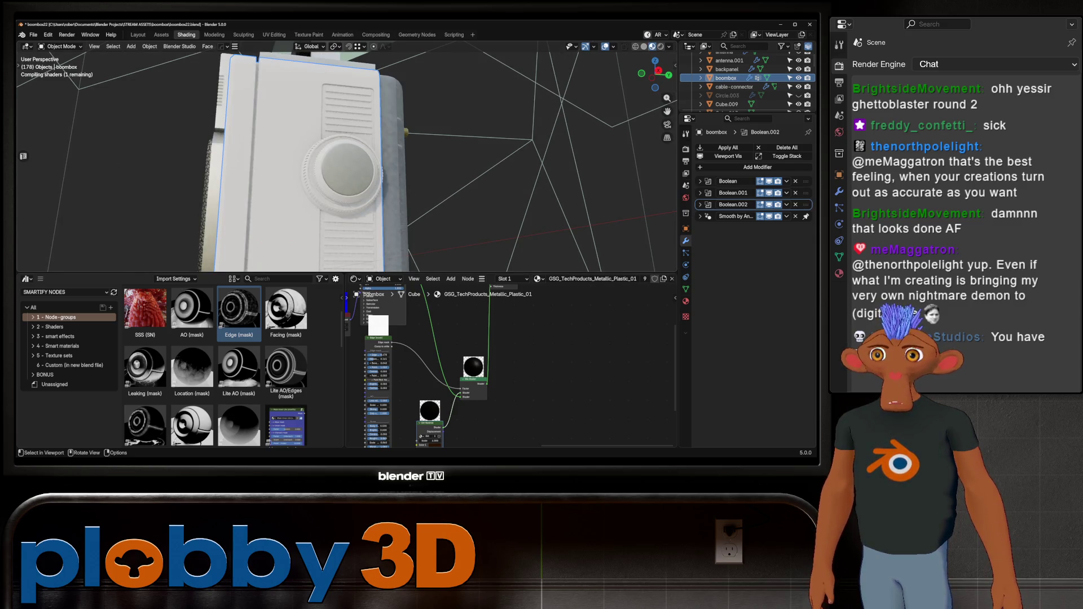
scroll(339, 161, down, 5)
- Lower the Edge (mask) Distance to 0.167 while checking the boombox side
middle_drag(339, 161, 389, 157)
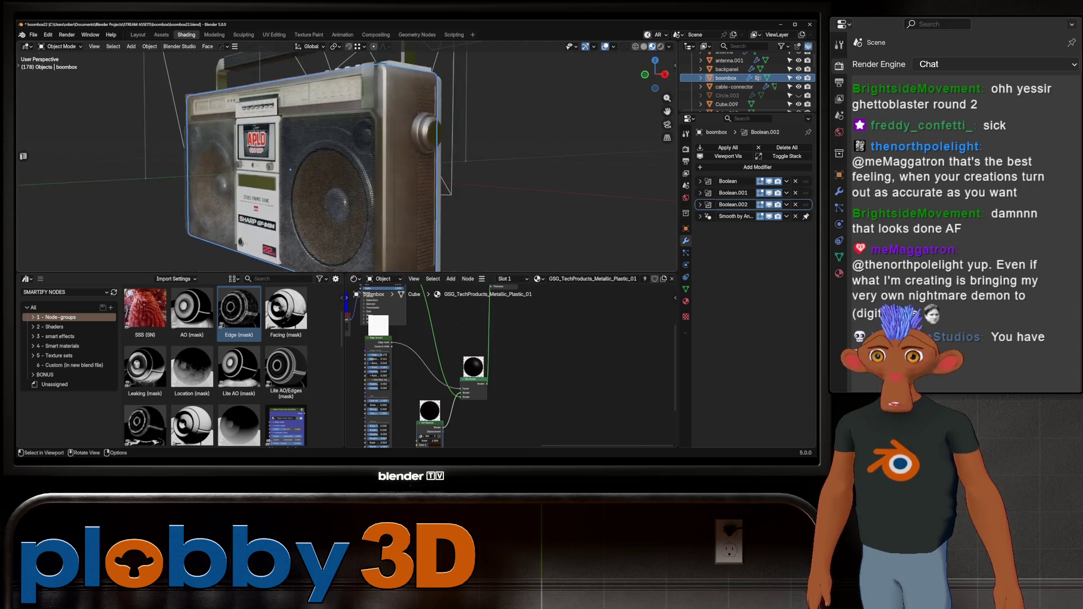
scroll(291, 170, up, 5)
middle_drag(290, 169, 221, 193)
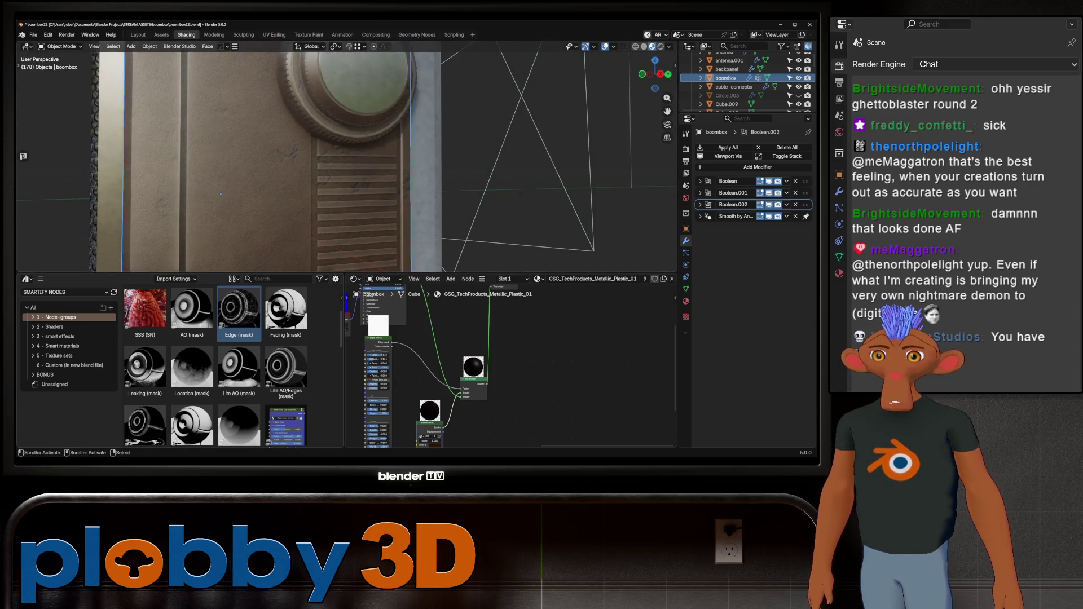
scroll(359, 372, up, 1)
scroll(359, 372, up, 2)
scroll(359, 373, up, 2)
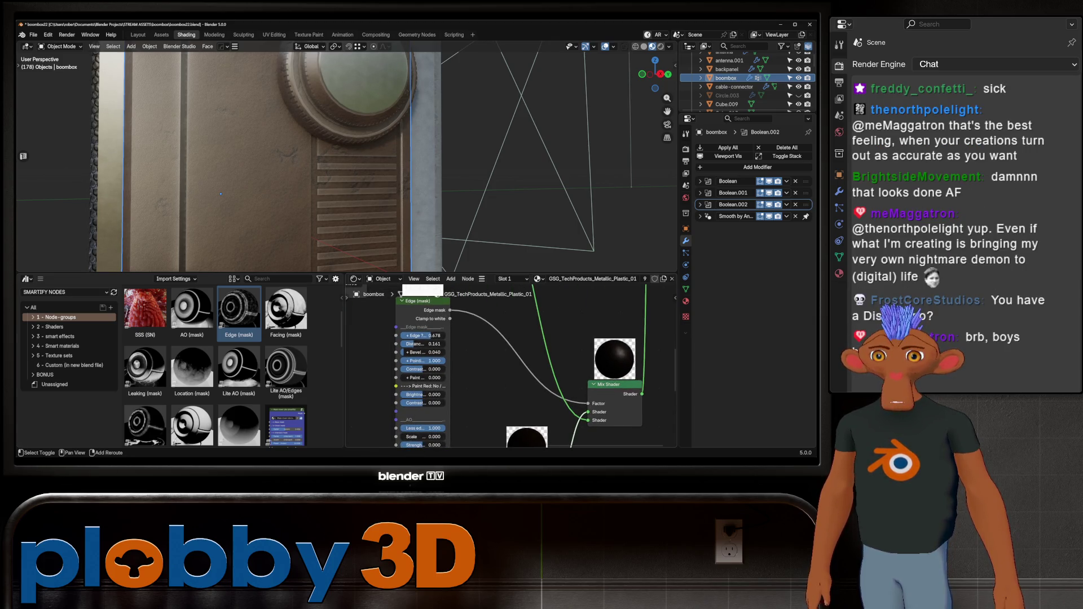
drag(423, 344, 398, 344)
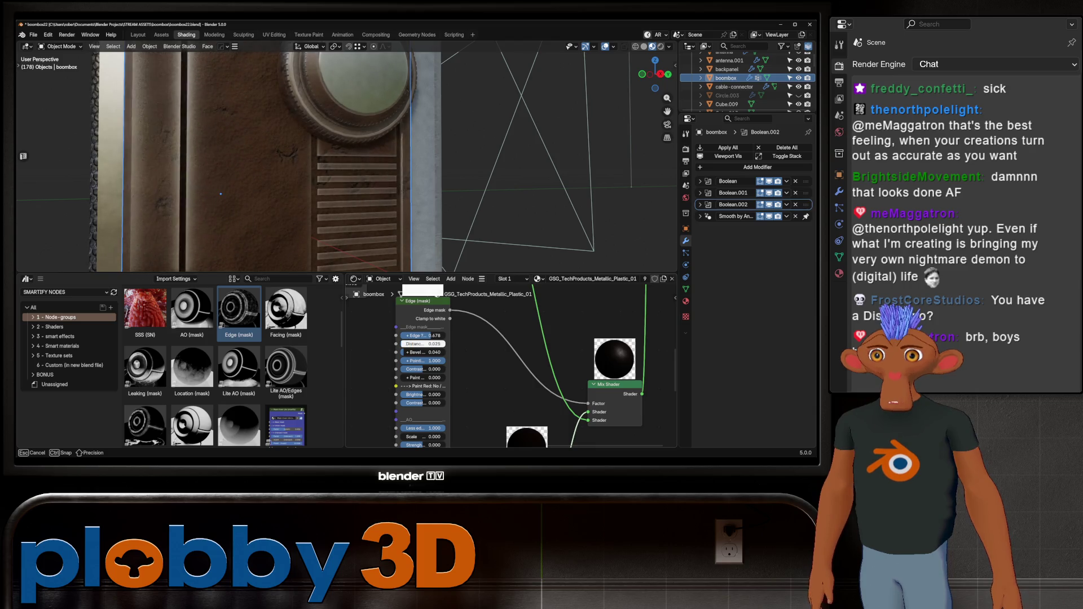
drag(398, 345, 423, 343)
drag(642, 394, 660, 424)
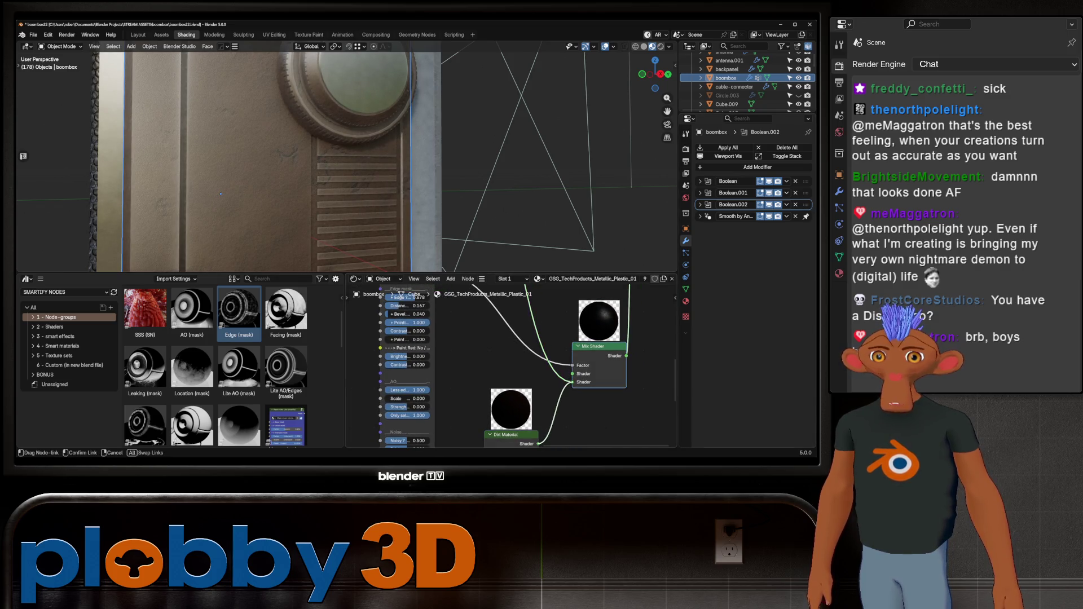
scroll(535, 358, down, 5)
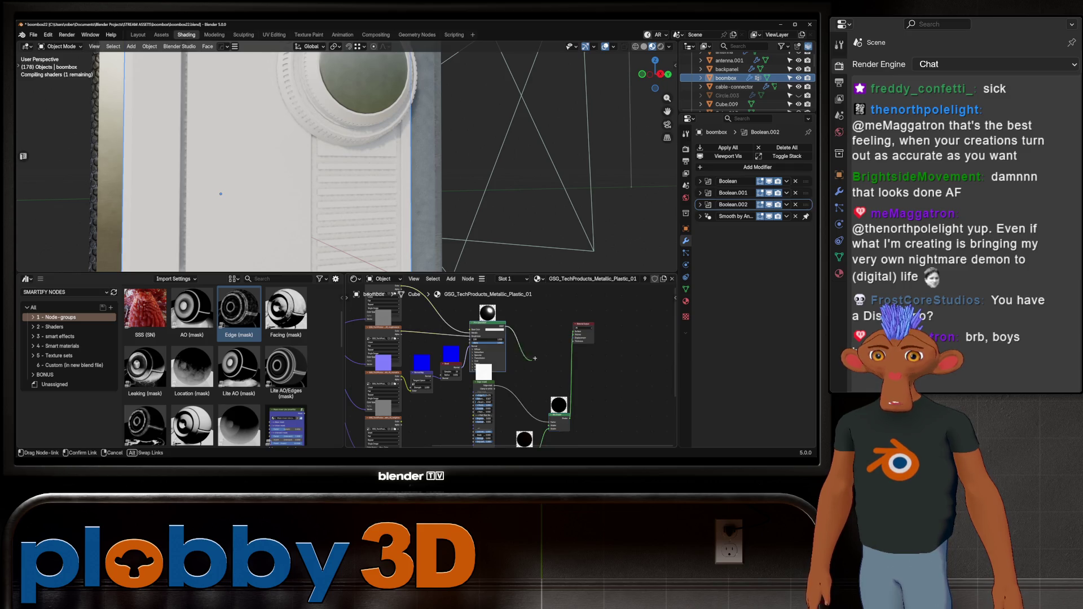
- Orbit around the boombox corner and front dial to inspect the edge wear
drag(535, 357, 508, 440)
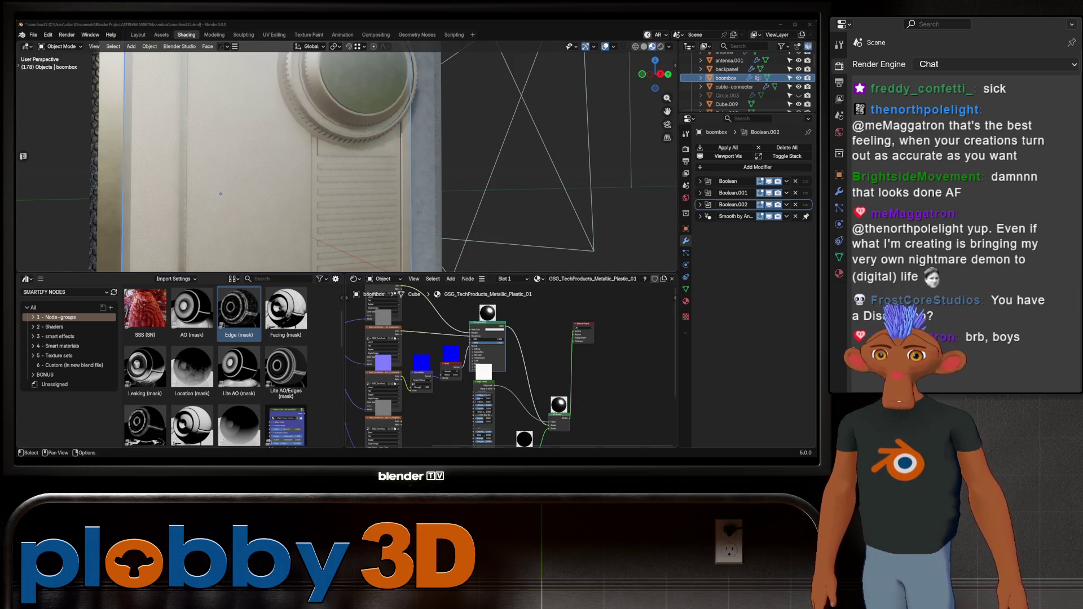
scroll(518, 355, down, 1)
middle_drag(220, 194, 280, 186)
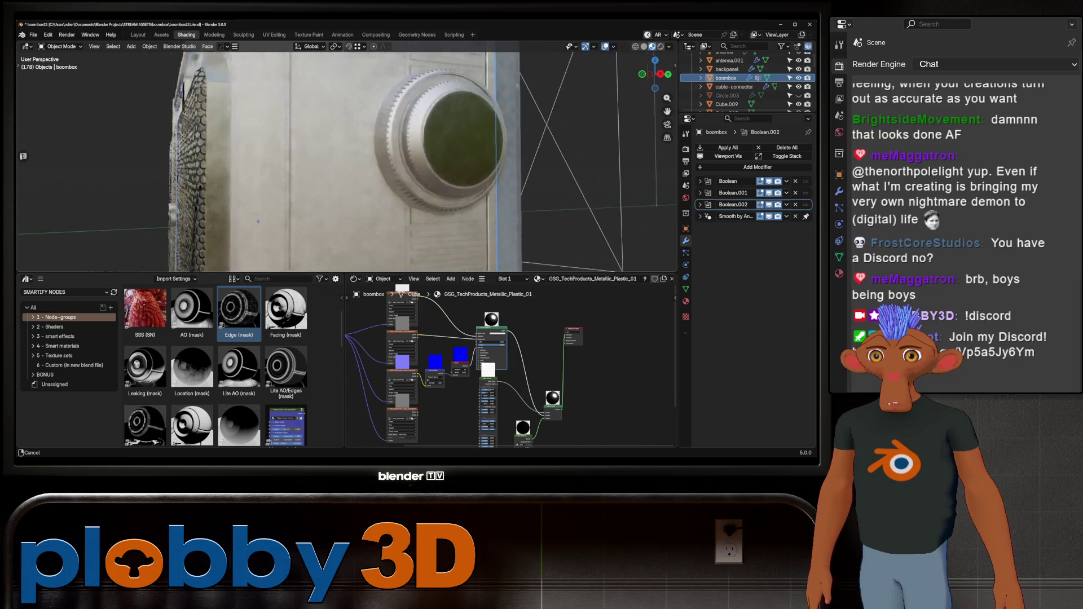
middle_drag(233, 259, 223, 231)
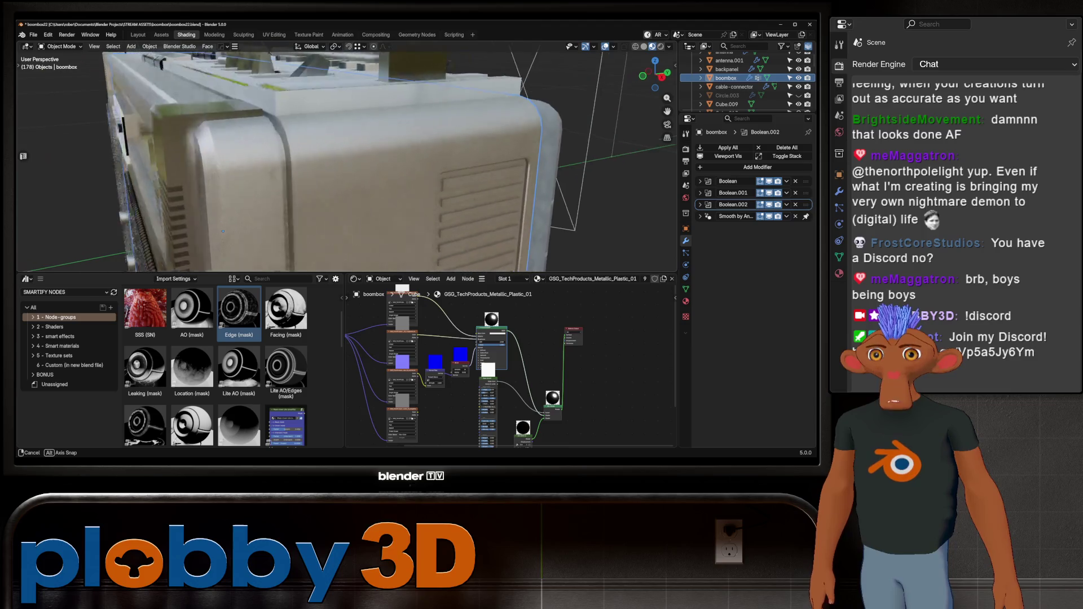
middle_drag(224, 231, 223, 232)
scroll(503, 348, up, 3)
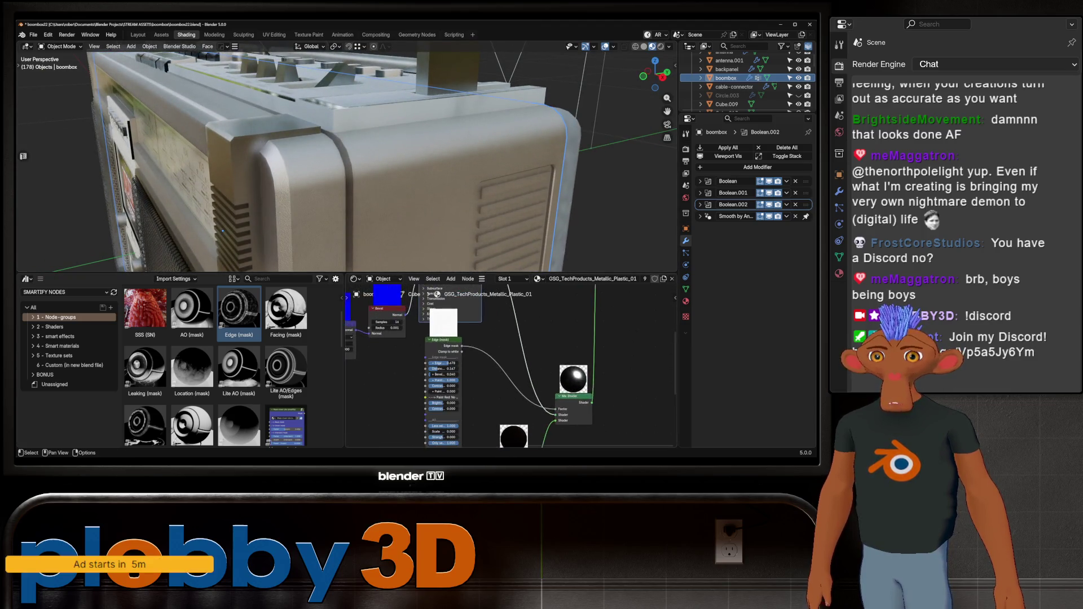
scroll(503, 348, up, 2)
middle_drag(339, 169, 339, 170)
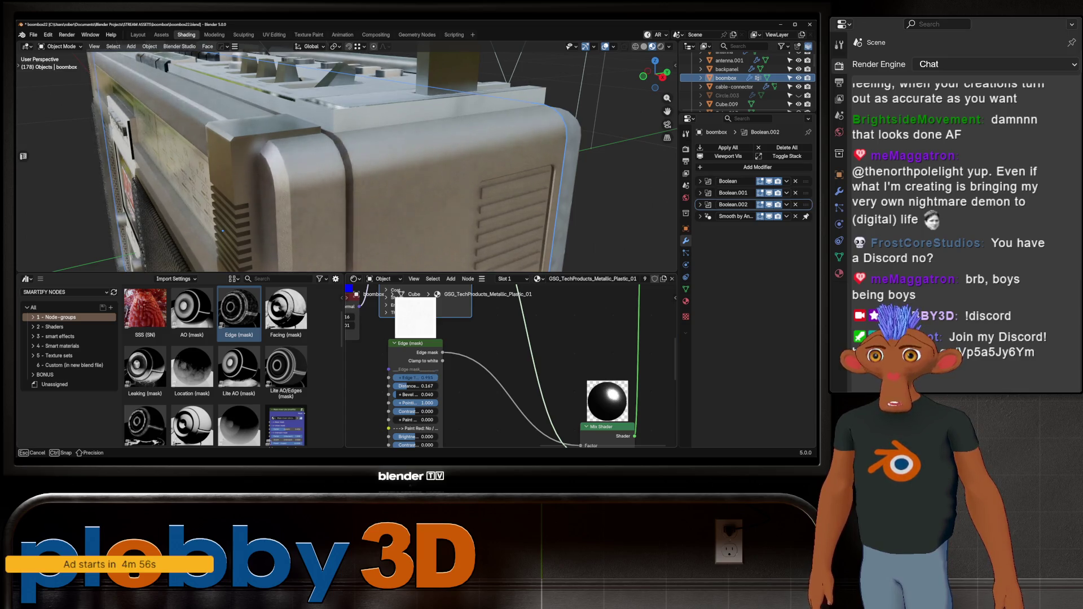
middle_drag(339, 170, 339, 169)
scroll(305, 194, up, 2)
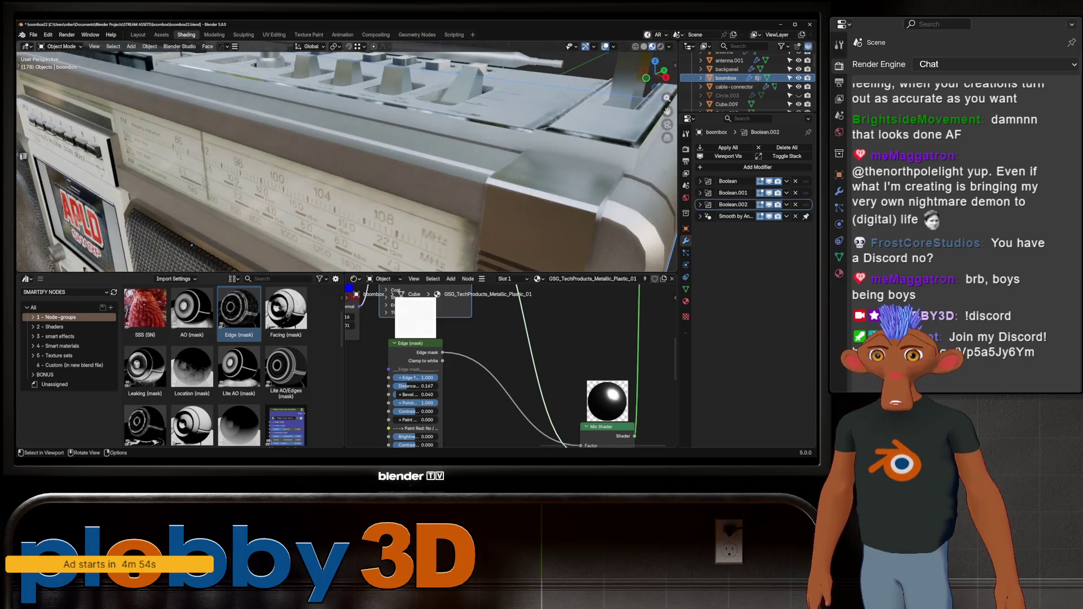
- Lower the mask Bevel to 0.114 and retune its Contrast and Brightness (0.222)
drag(416, 395, 427, 394)
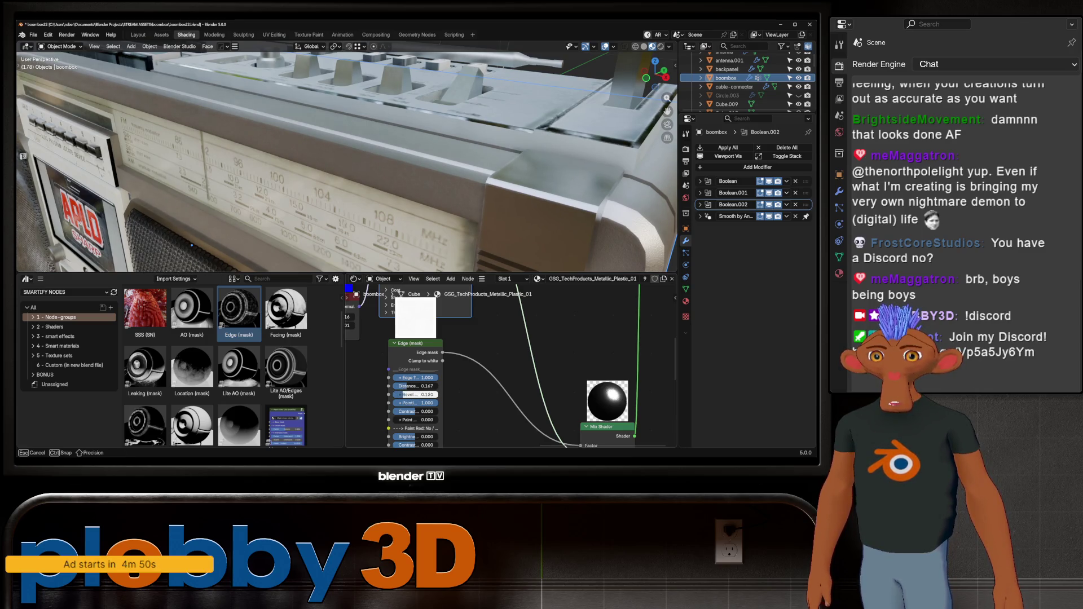
mouse_move(427, 395)
mouse_down()
mouse_move(415, 395)
mouse_move(423, 412)
mouse_up()
middle_drag(508, 389, 509, 343)
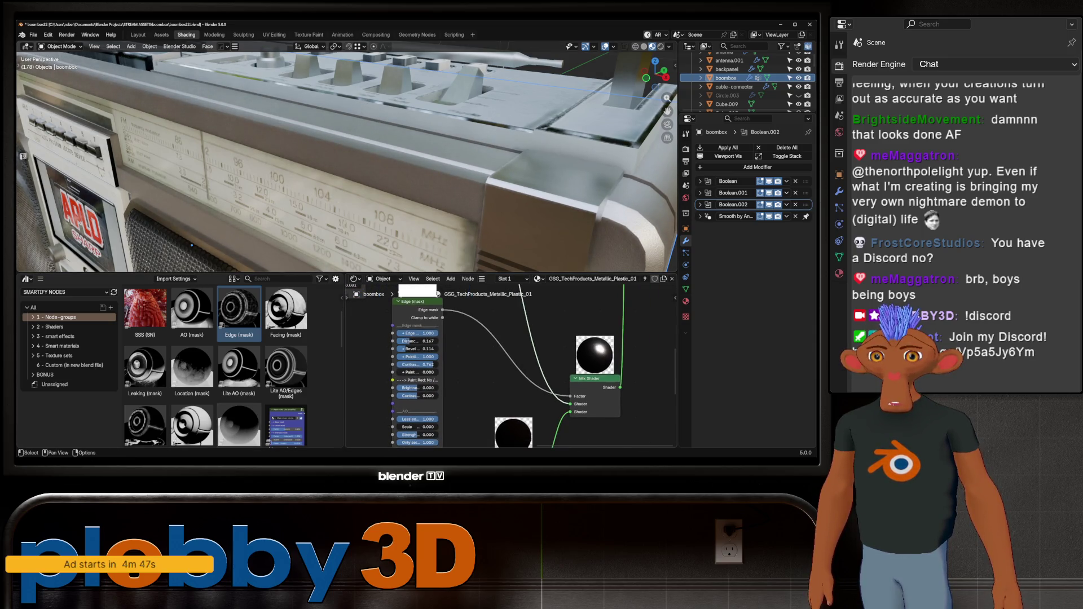
drag(415, 388, 425, 395)
mouse_move(339, 212)
middle_down()
mouse_move(267, 190)
mouse_move(257, 211)
middle_up()
- Adjust the edge mask's noise value and Scale while viewing the top edge
middle_drag(508, 356, 518, 314)
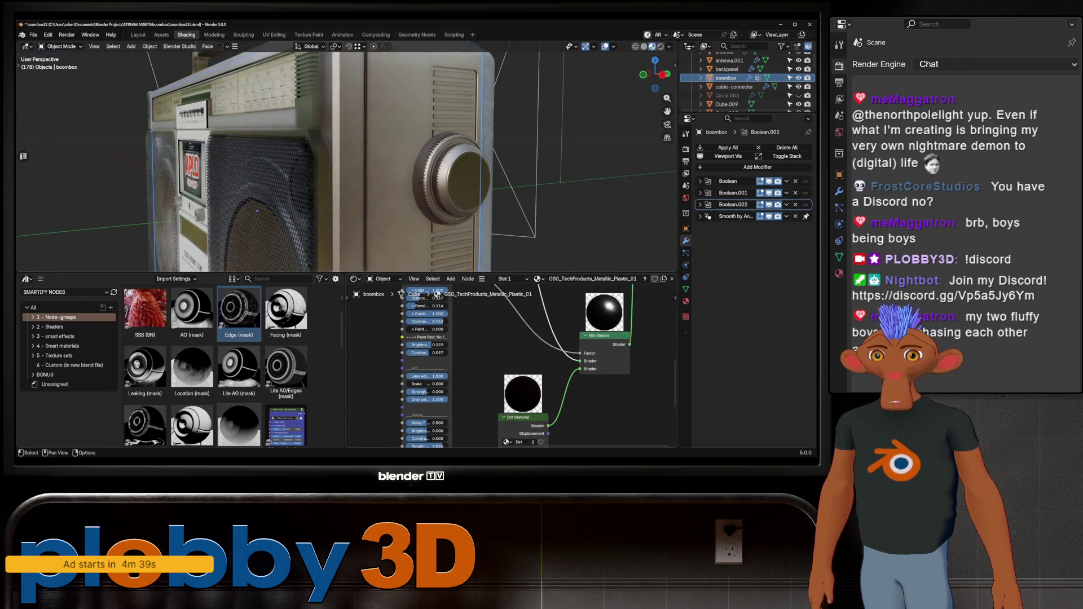
drag(427, 375, 436, 383)
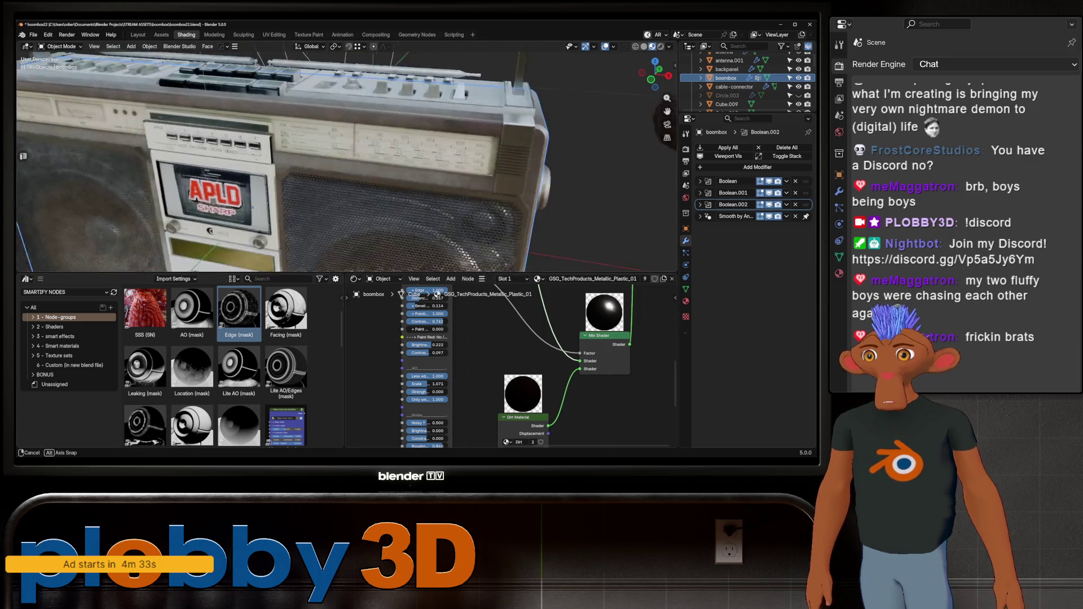
mouse_move(338, 169)
middle_down()
mouse_move(372, 152)
mouse_move(338, 161)
middle_up()
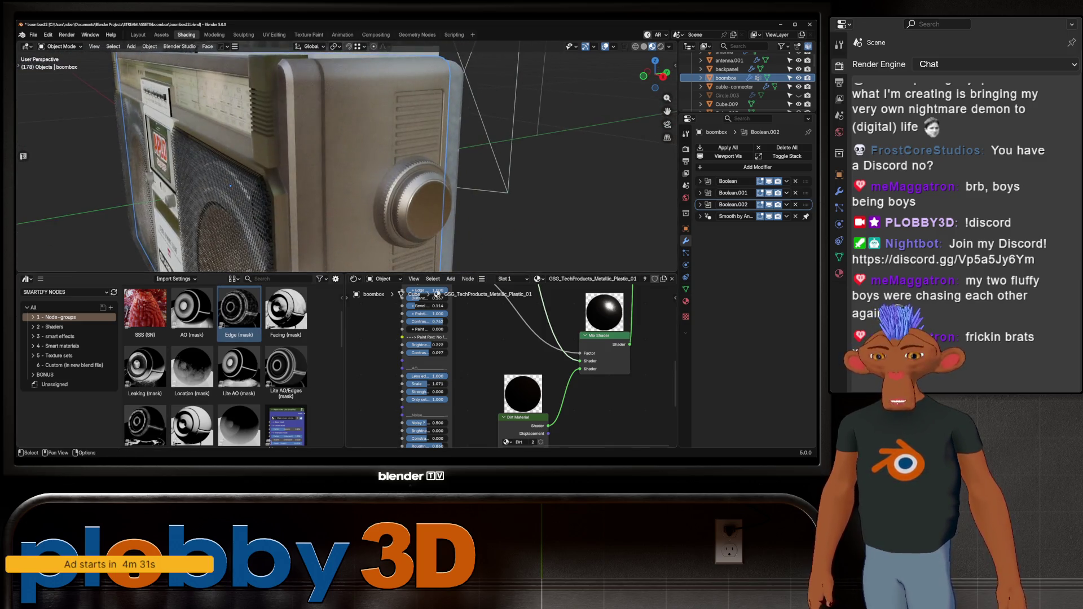
middle_drag(457, 319, 437, 294)
key(shift)
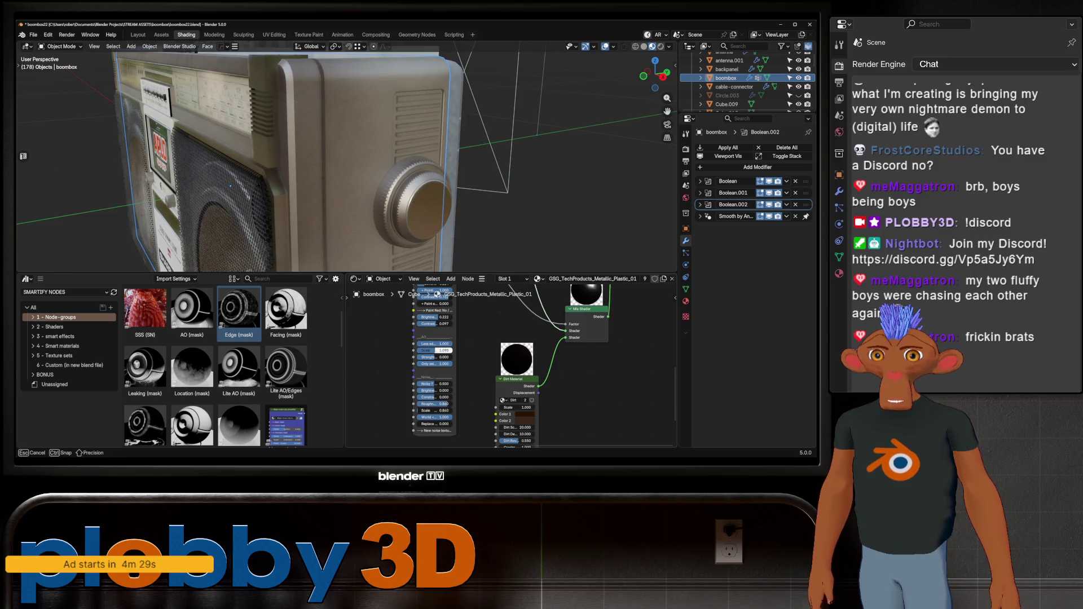
- Tune further noise values affecting the knob and speaker grille, then view rendered shading
drag(435, 364, 448, 364)
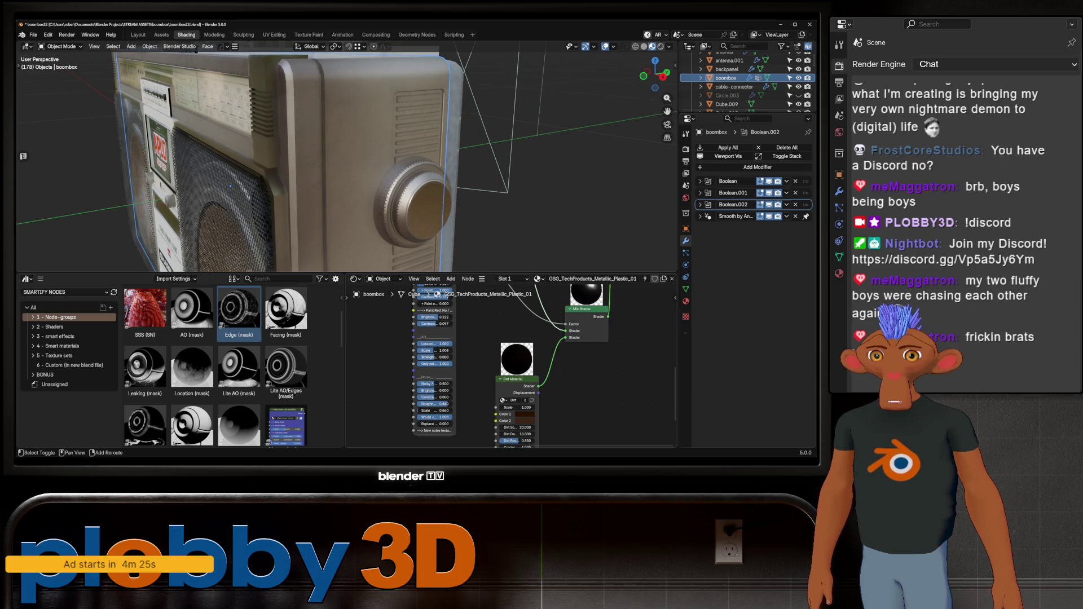
drag(444, 358, 445, 357)
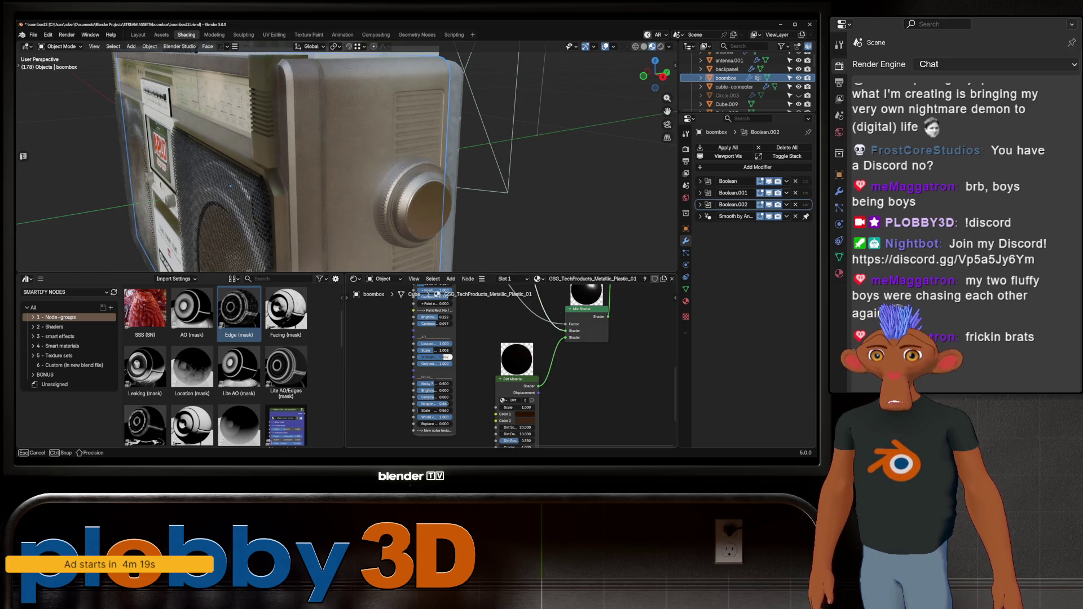
drag(445, 357, 444, 357)
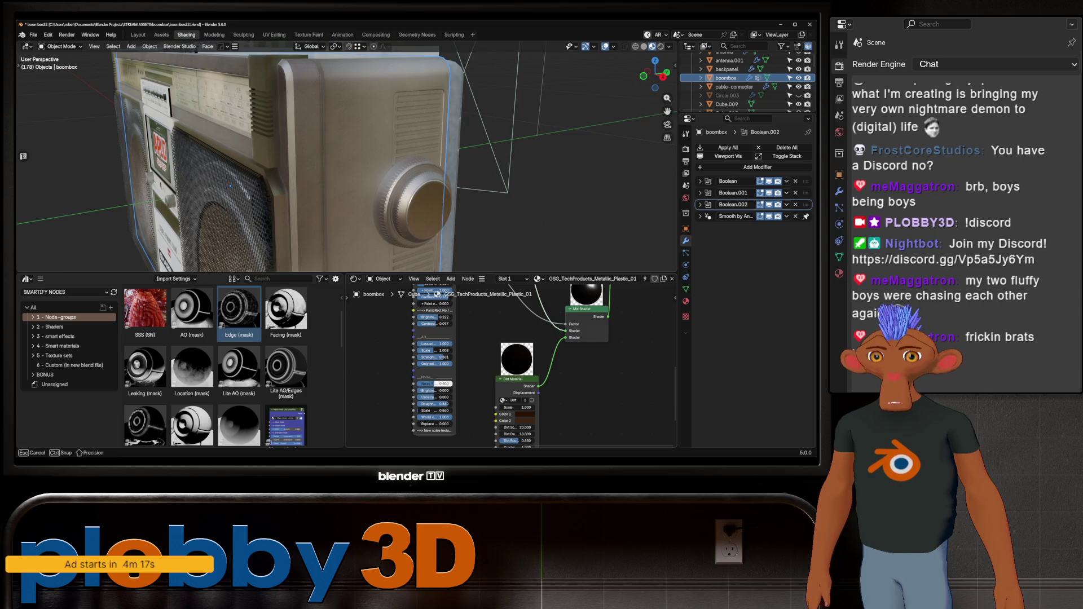
drag(444, 383, 445, 410)
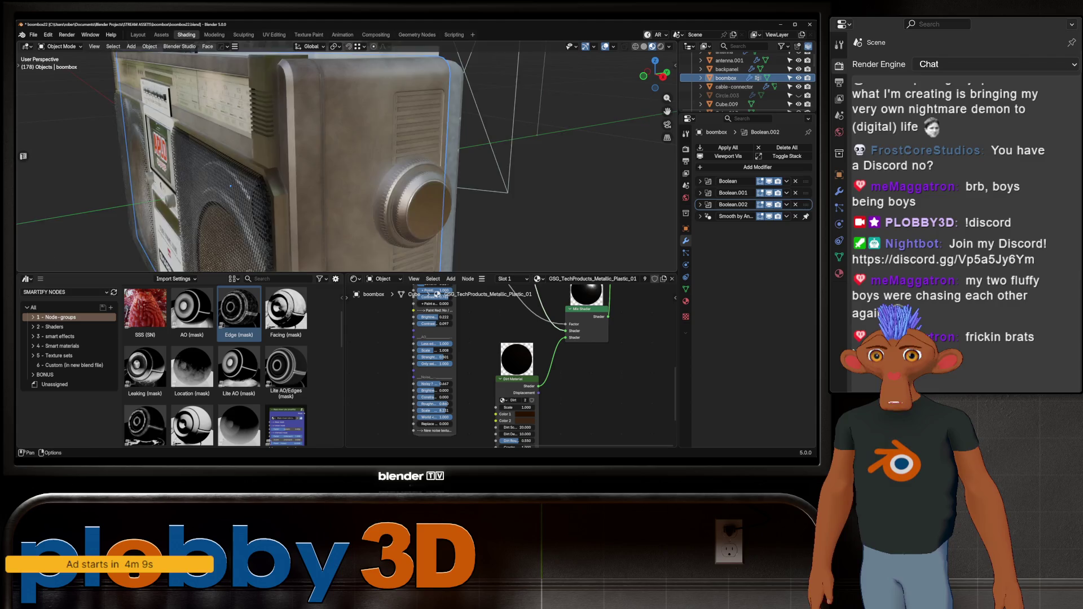
middle_drag(230, 185, 305, 157)
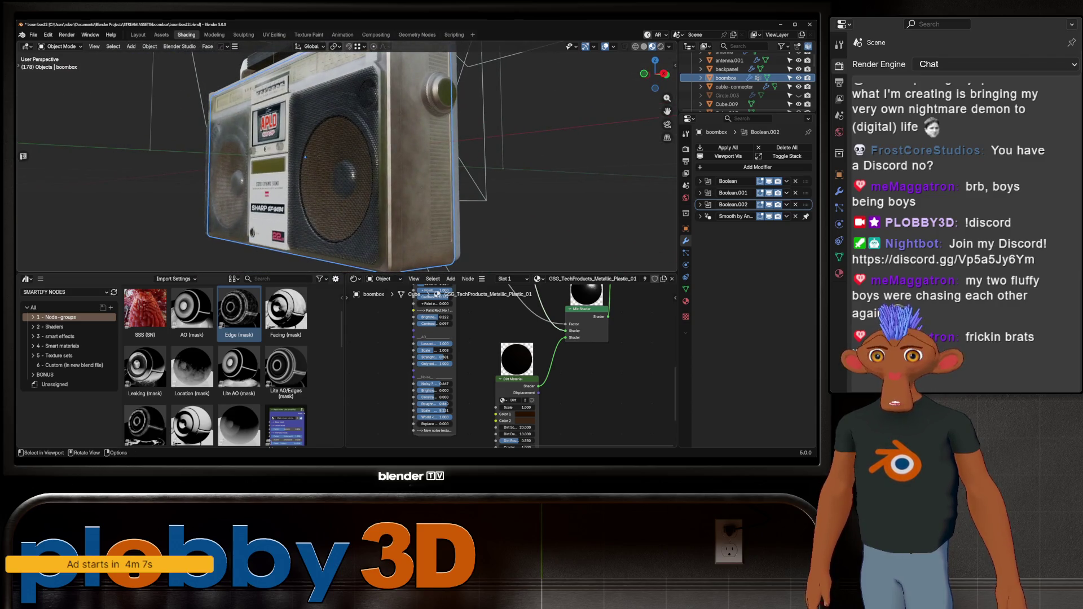
key(z)
- In rendered shading, set the mask noise Scale to 6.628
key(8)
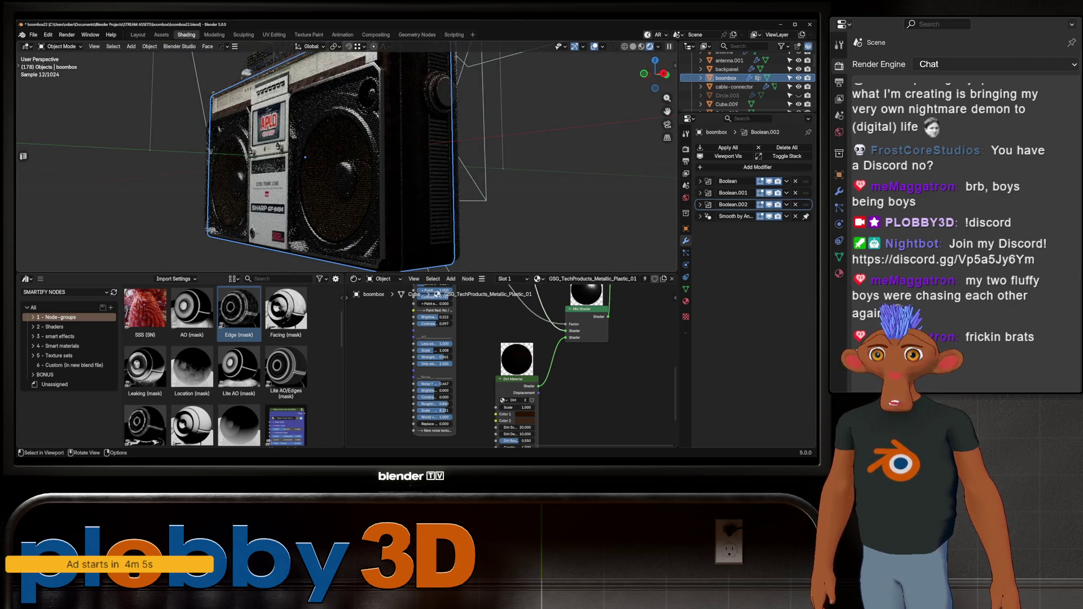
middle_drag(306, 158, 398, 178)
middle_drag(483, 406, 511, 351)
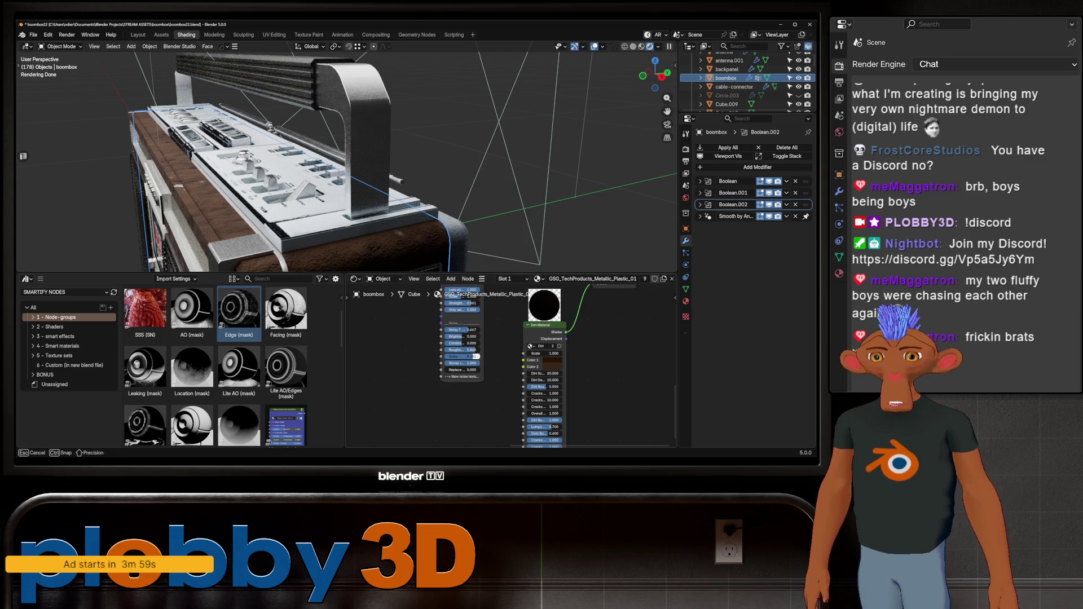
drag(458, 356, 474, 356)
middle_drag(508, 338, 491, 427)
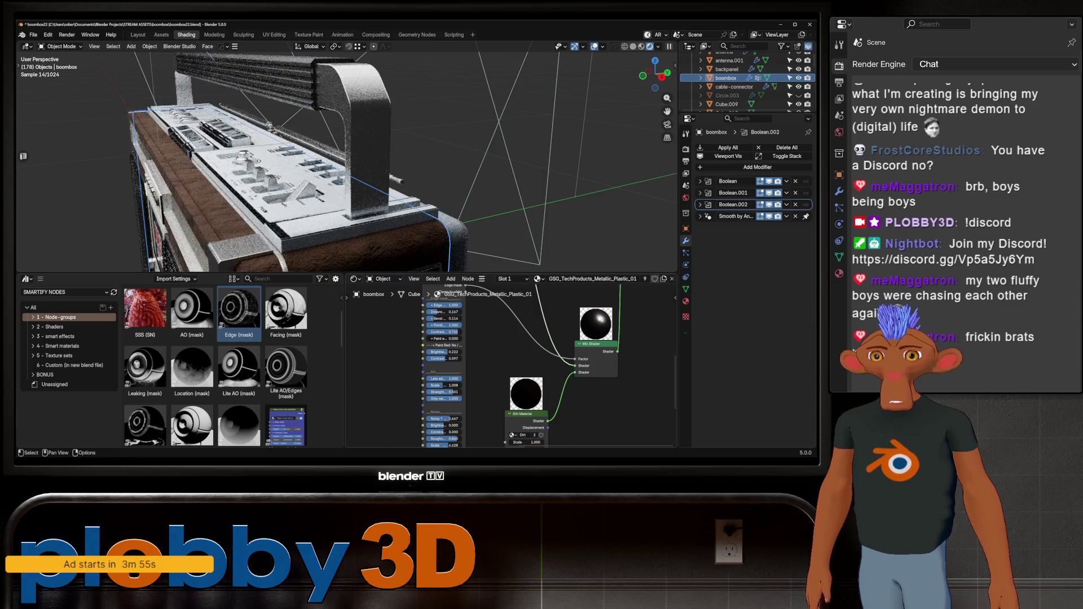
- Adjust mask values and connect Dirt Material into the Mix Shader's second shader input
middle_drag(508, 364, 555, 387)
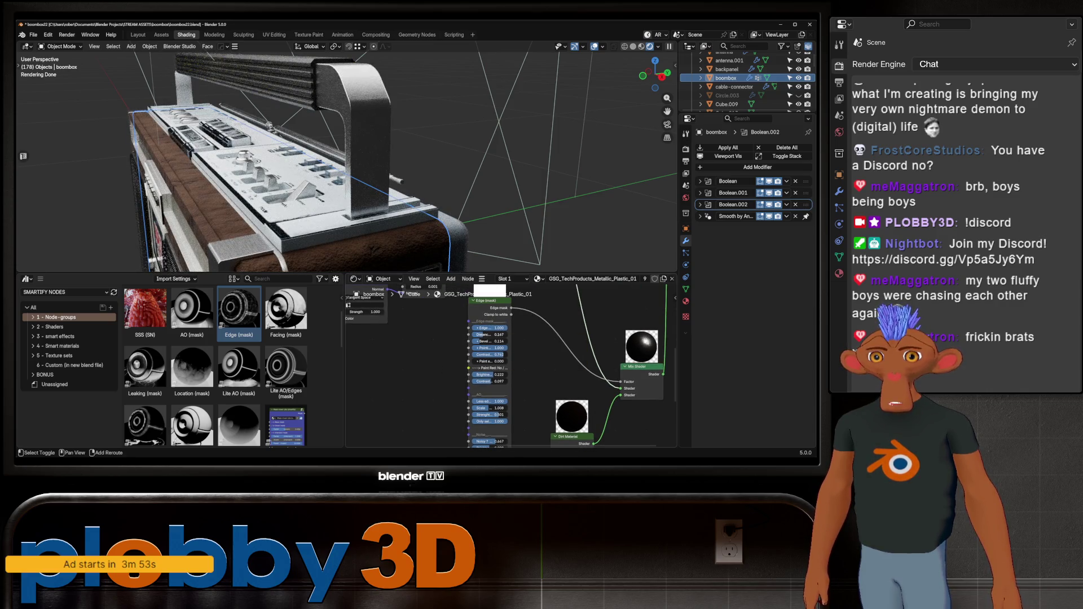
mouse_move(489, 335)
mouse_down()
mouse_move(507, 334)
mouse_move(499, 342)
mouse_up()
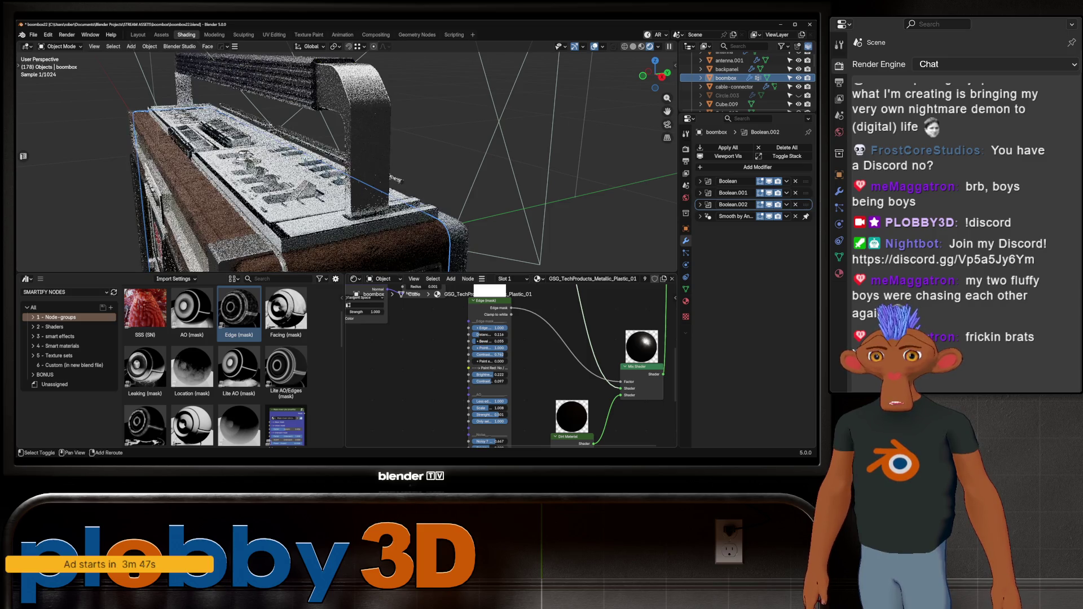
shift+scroll(499, 347, down, 3)
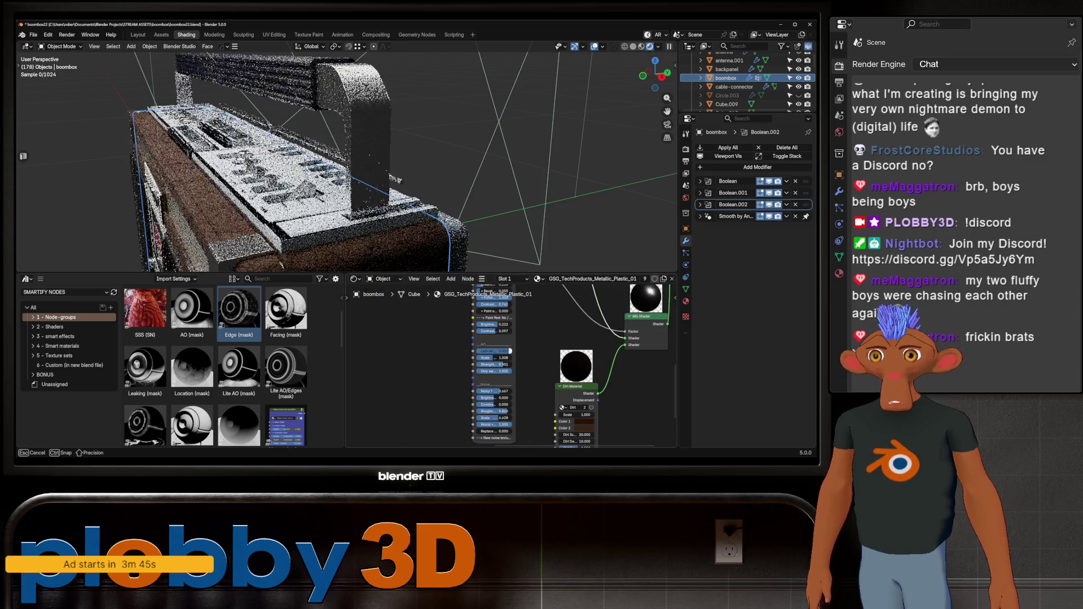
drag(504, 352, 508, 351)
shift+scroll(509, 363, down, 2)
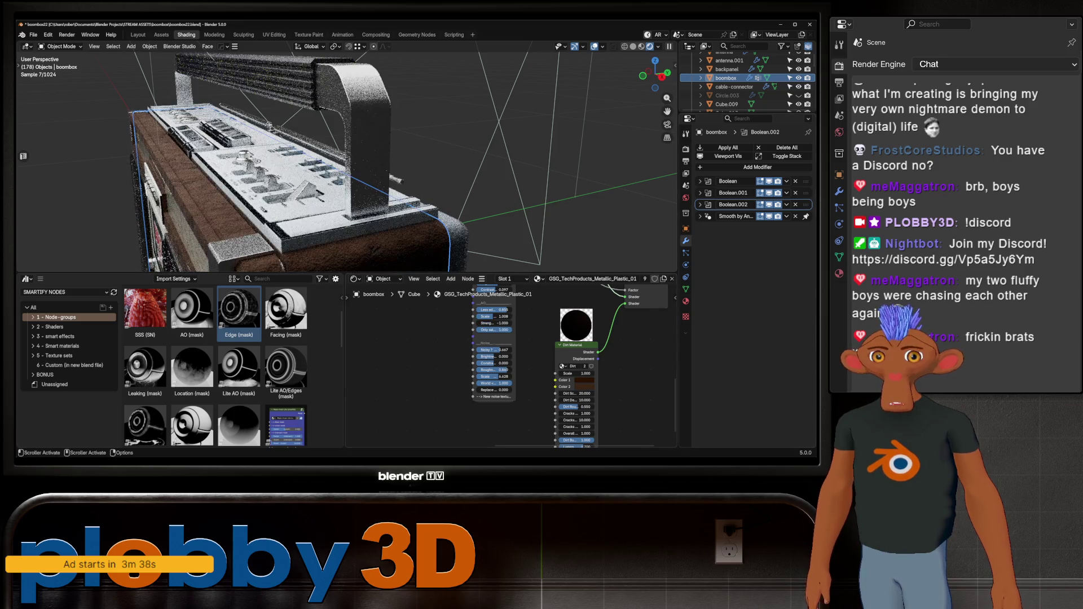
ctrl+scroll(508, 365, right, 5)
shift+scroll(508, 365, up, 3)
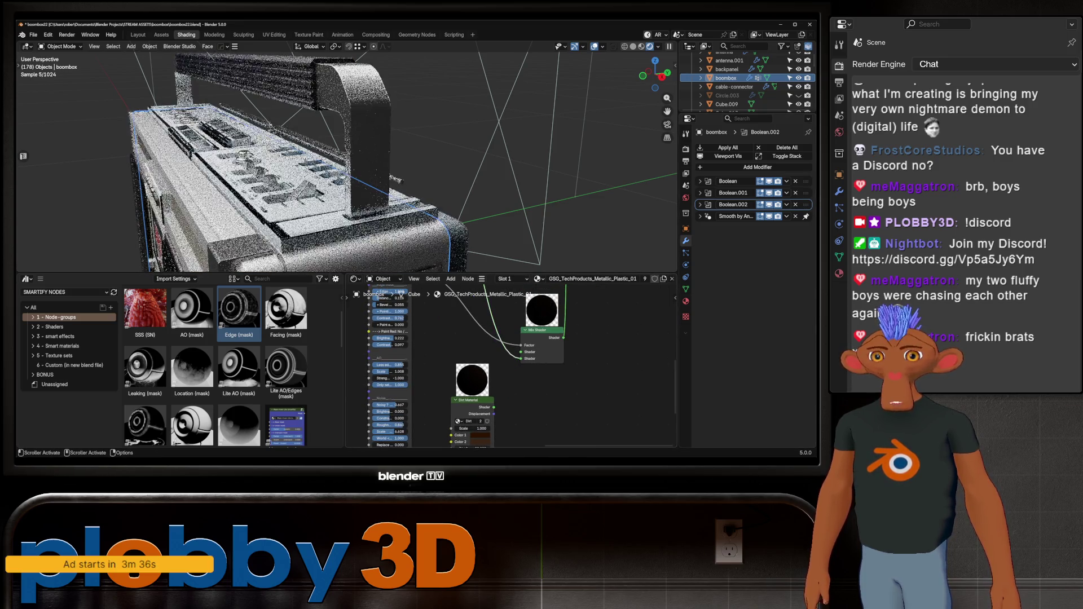
drag(494, 407, 521, 358)
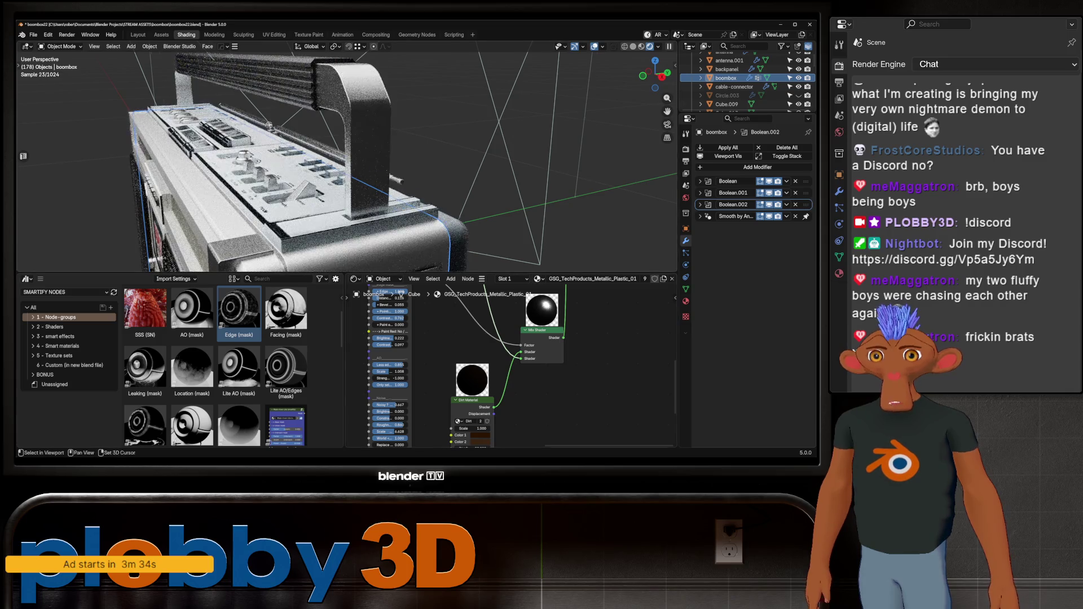
middle_drag(382, 161, 297, 170)
drag(238, 310, 415, 320)
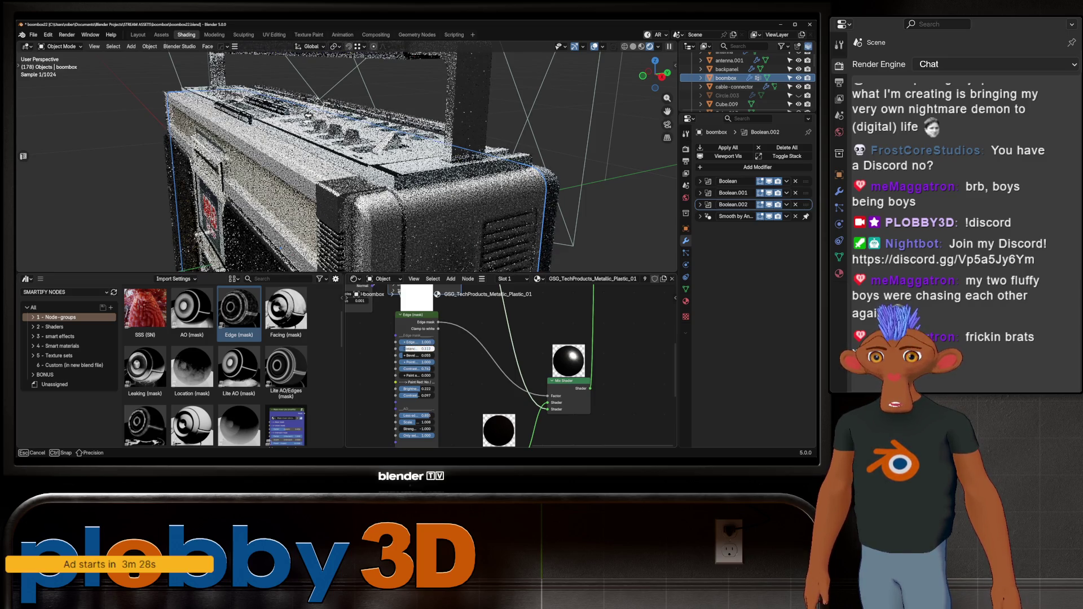
drag(418, 348, 415, 354)
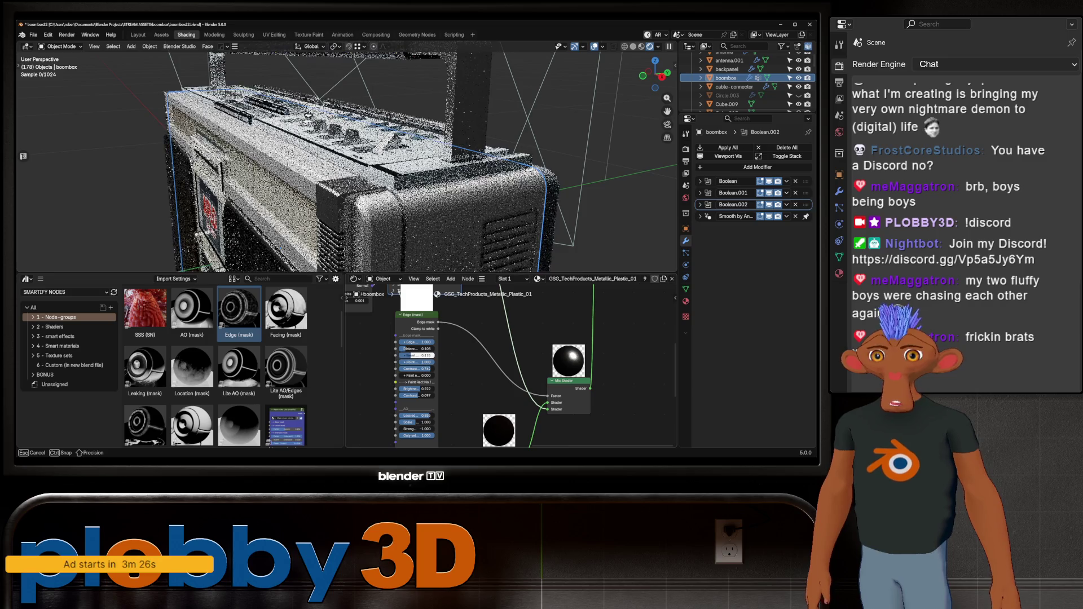
mouse_move(339, 161)
middle_down()
mouse_move(320, 229)
mouse_move(356, 169)
middle_up()
scroll(321, 211, up, 3)
scroll(322, 212, up, 2)
scroll(322, 212, up, 2)
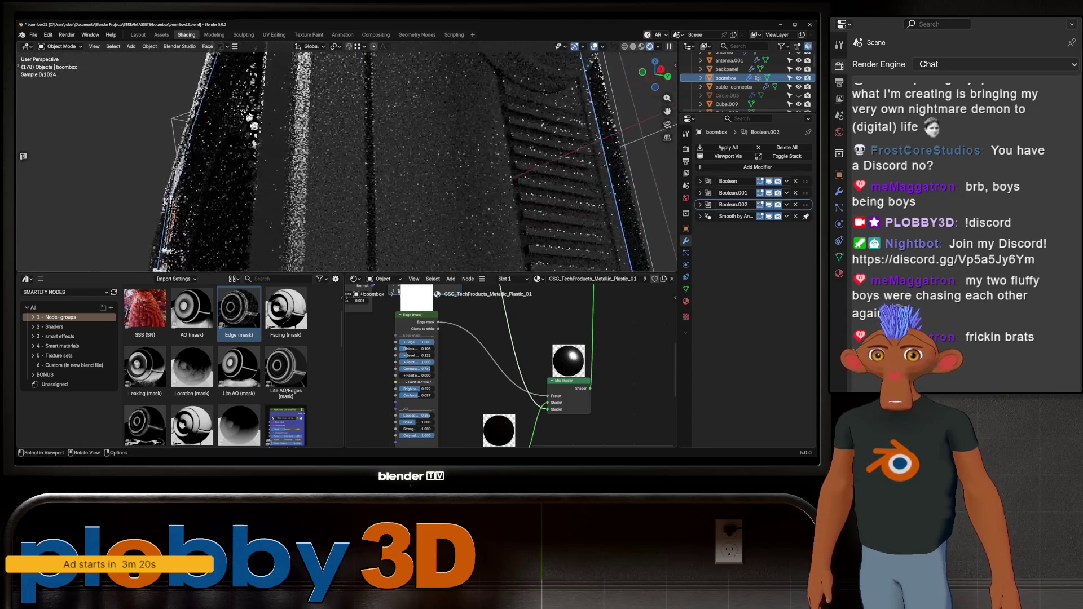
middle_drag(509, 161, 322, 161)
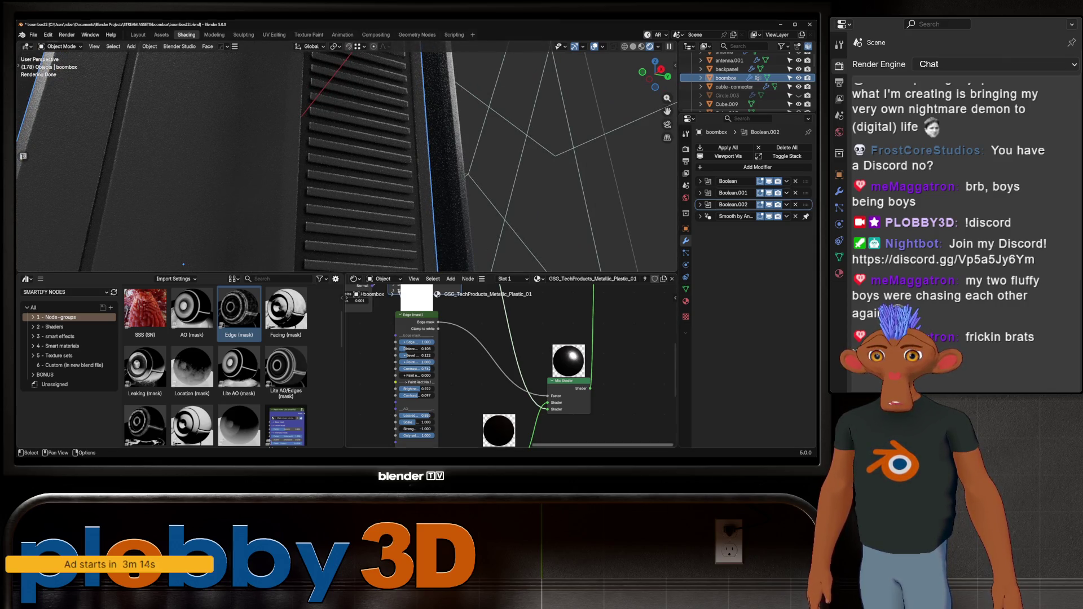
middle_drag(507, 364, 538, 304)
drag(449, 368, 457, 369)
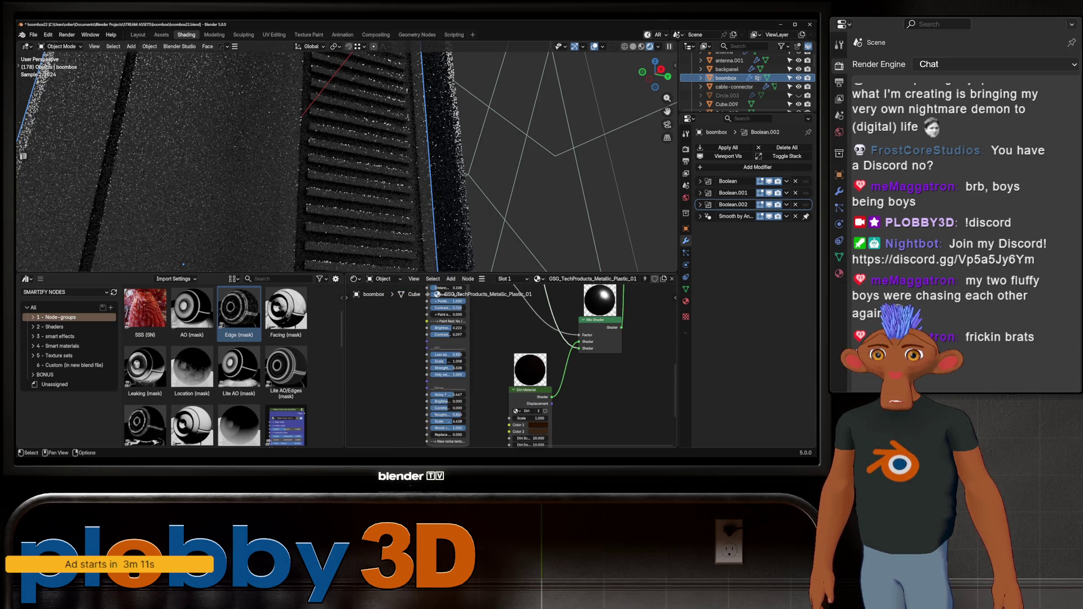
middle_drag(338, 161, 254, 169)
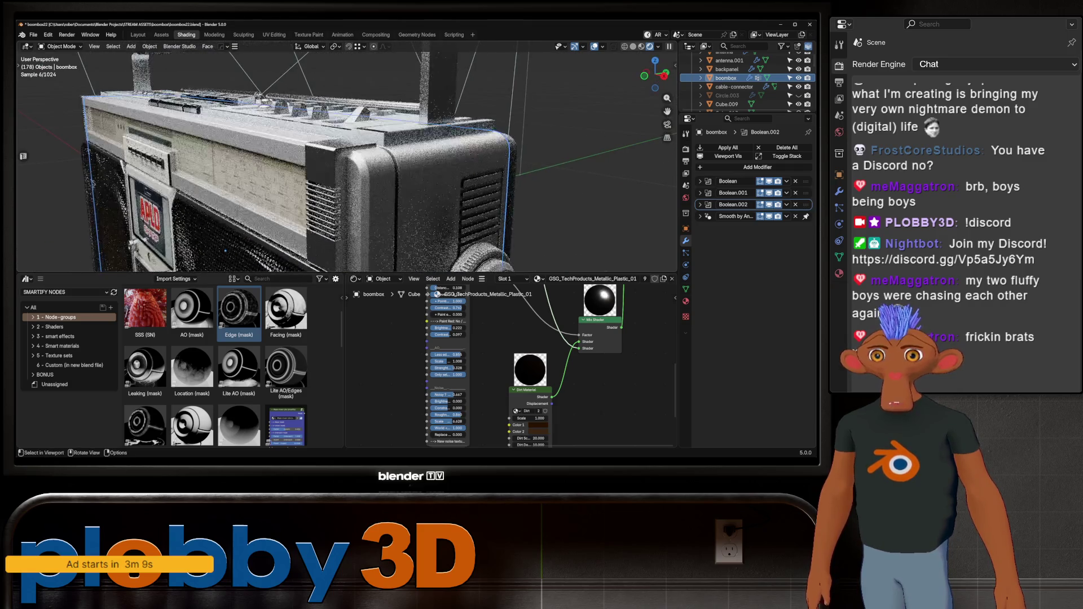
mouse_move(226, 251)
middle_down()
mouse_move(242, 196)
mouse_move(321, 197)
mouse_move(237, 196)
middle_up()
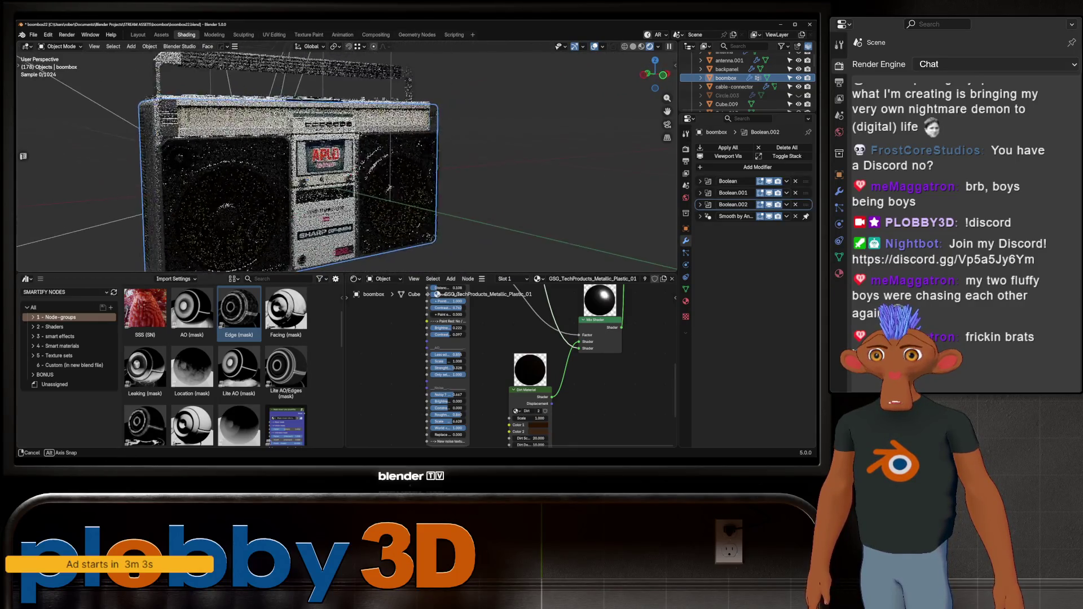
mouse_move(390, 188)
middle_down()
mouse_move(432, 129)
mouse_move(454, 237)
middle_up()
scroll(432, 130, up, 5)
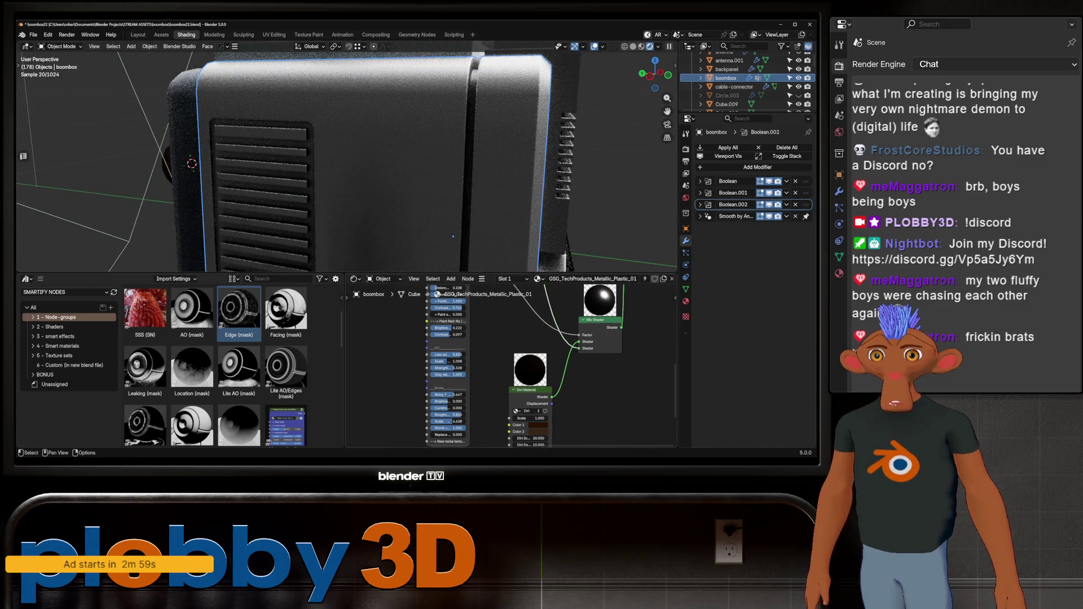
scroll(467, 440, up, 2)
scroll(467, 441, up, 2)
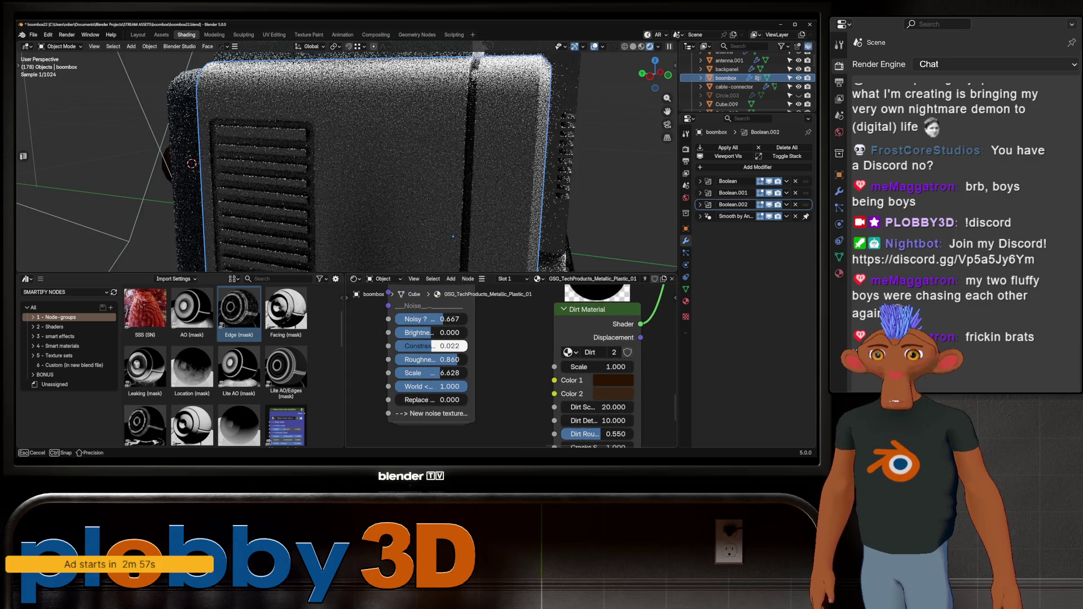
- Raise the dirt noise contrast to 0.350 and its scale to 8.389
mouse_move(432, 345)
mouse_down()
mouse_move(465, 346)
mouse_move(451, 345)
mouse_up()
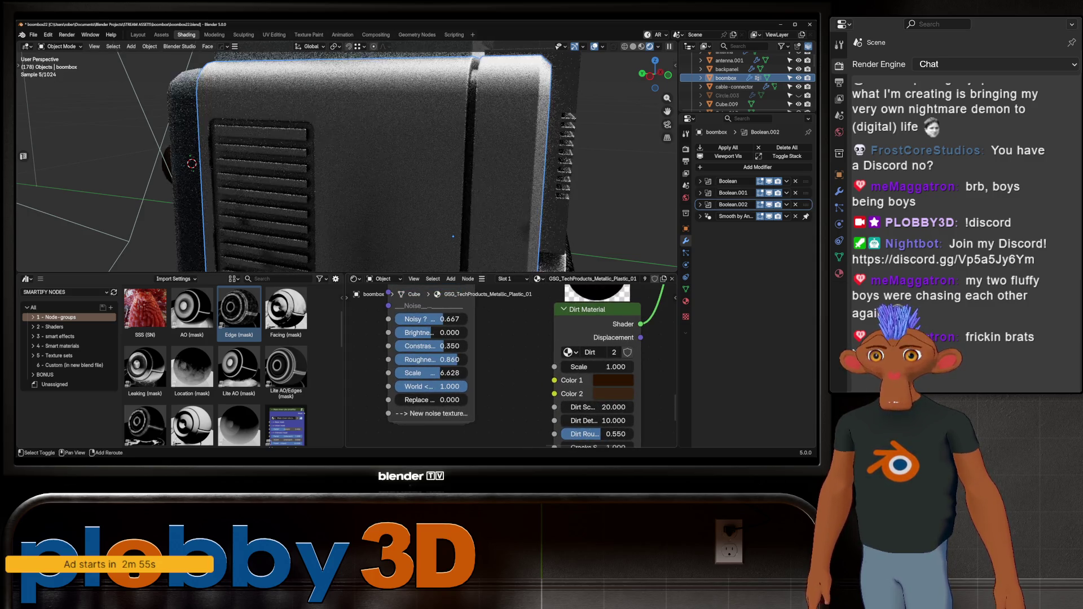
middle_drag(453, 237, 439, 173)
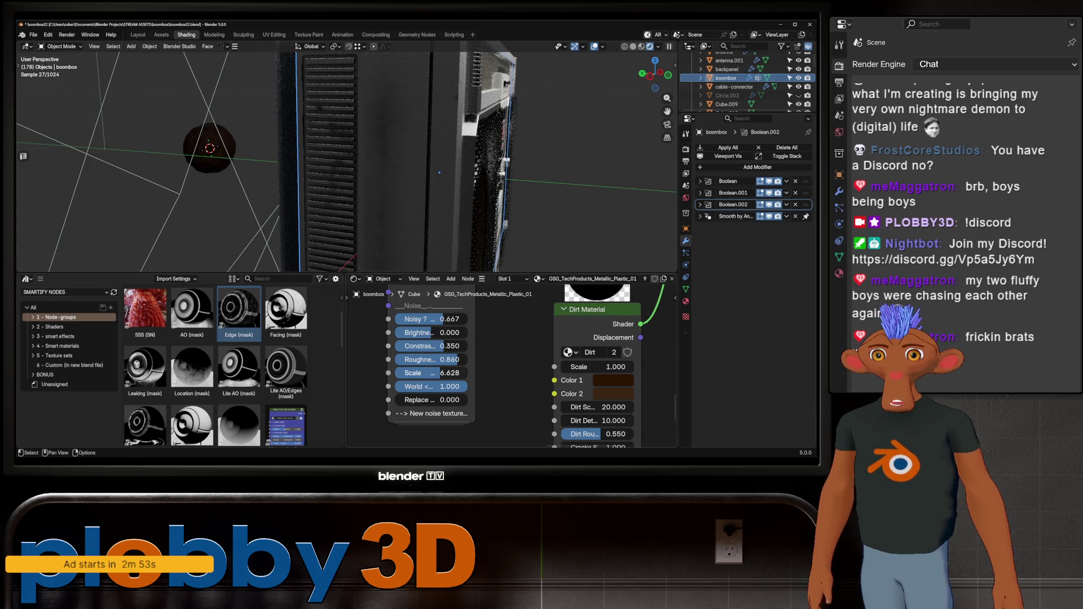
mouse_move(434, 372)
mouse_down()
mouse_move(448, 373)
mouse_move(433, 373)
mouse_up()
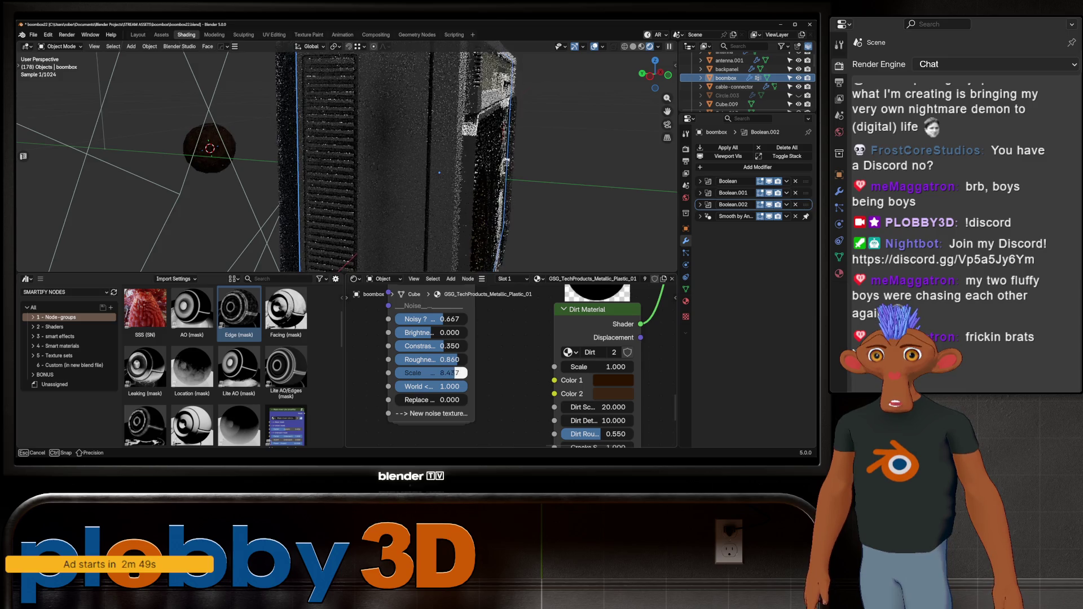
mouse_move(449, 372)
mouse_down()
mouse_move(423, 379)
mouse_move(463, 378)
mouse_up()
ctrl+scroll(530, 366, up, 2)
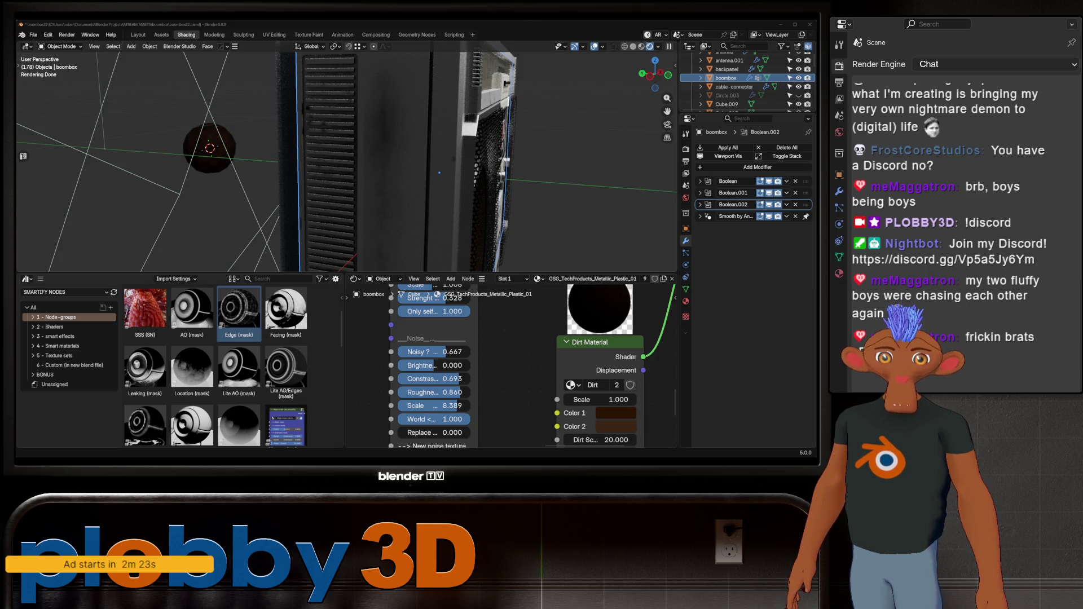
mouse_move(439, 173)
middle_down()
mouse_move(347, 161)
mouse_move(322, 170)
middle_up()
scroll(380, 169, up, 3)
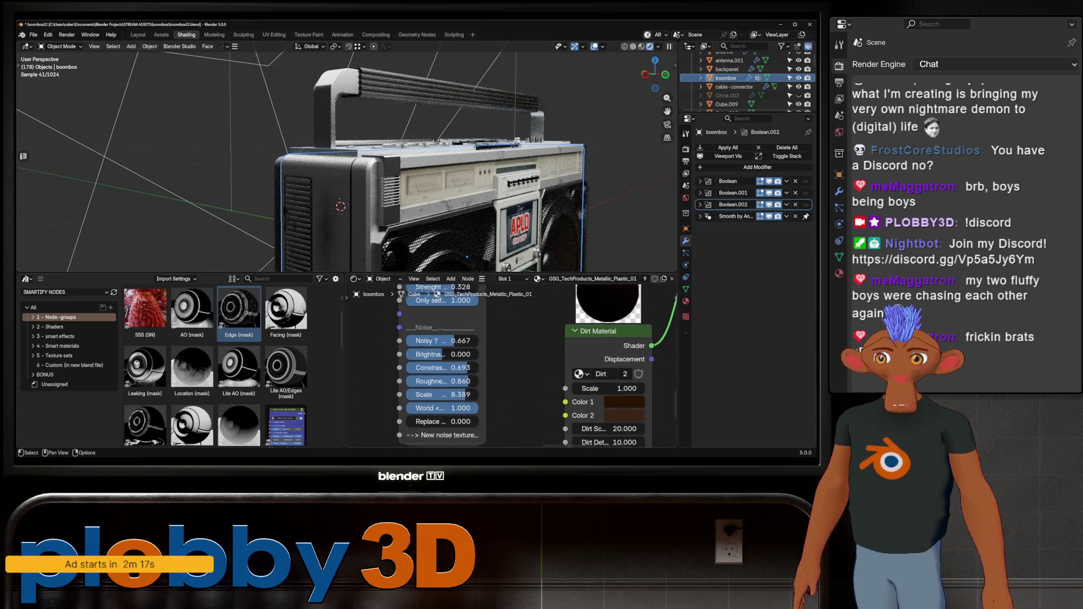
- Refine the noise scale, lift brightness to 0.221 and adjust its noisiness, checking the front and side
middle_drag(509, 381, 593, 323)
mouse_move(513, 348)
mouse_down()
mouse_move(483, 348)
mouse_move(525, 348)
mouse_up()
text(10.000)
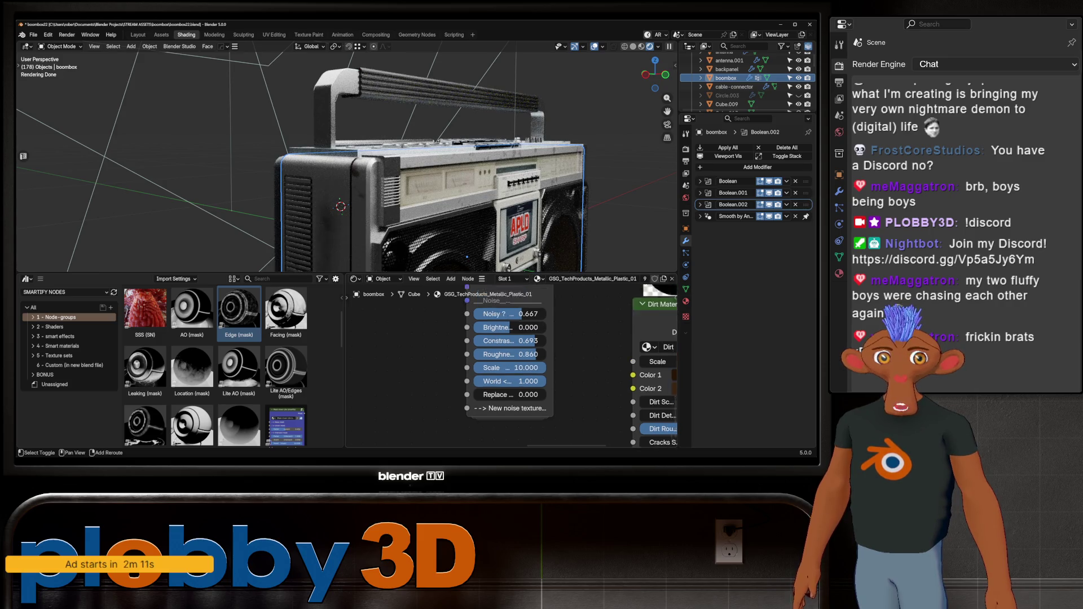
middle_drag(508, 355, 444, 423)
drag(449, 374, 453, 375)
middle_drag(423, 170, 389, 195)
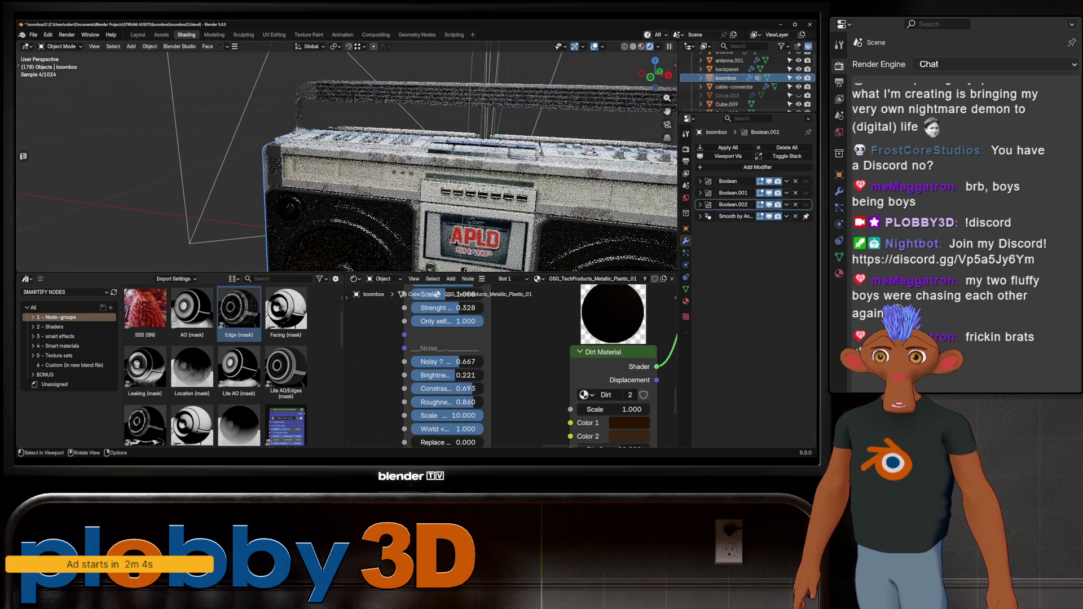
mouse_move(355, 161)
middle_down()
mouse_move(406, 161)
mouse_move(390, 177)
middle_up()
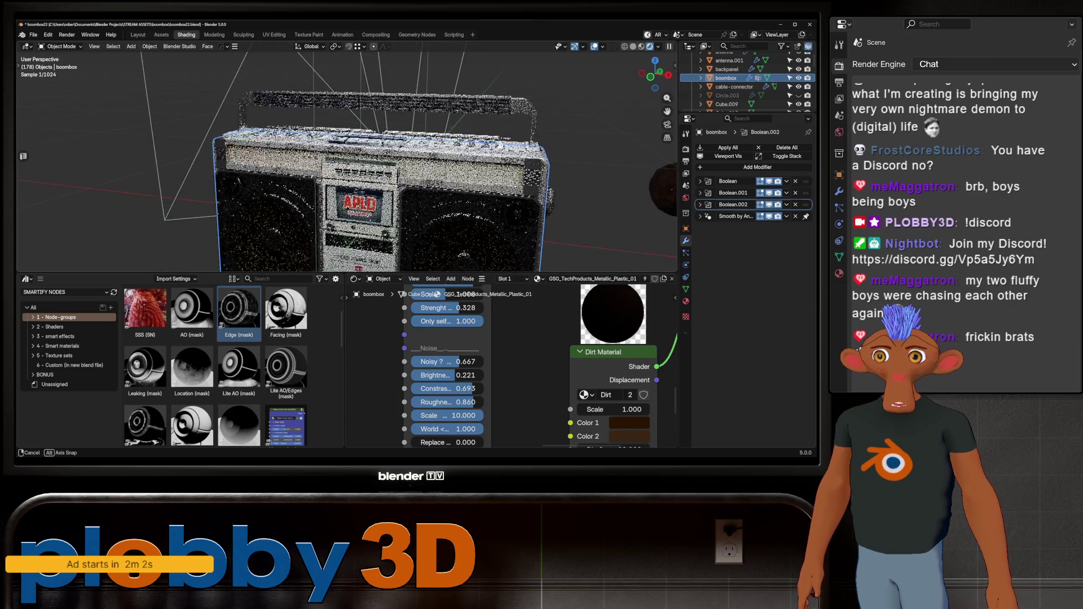
scroll(449, 364, up, 2)
mouse_move(445, 361)
mouse_down()
mouse_move(474, 361)
mouse_move(453, 361)
mouse_up()
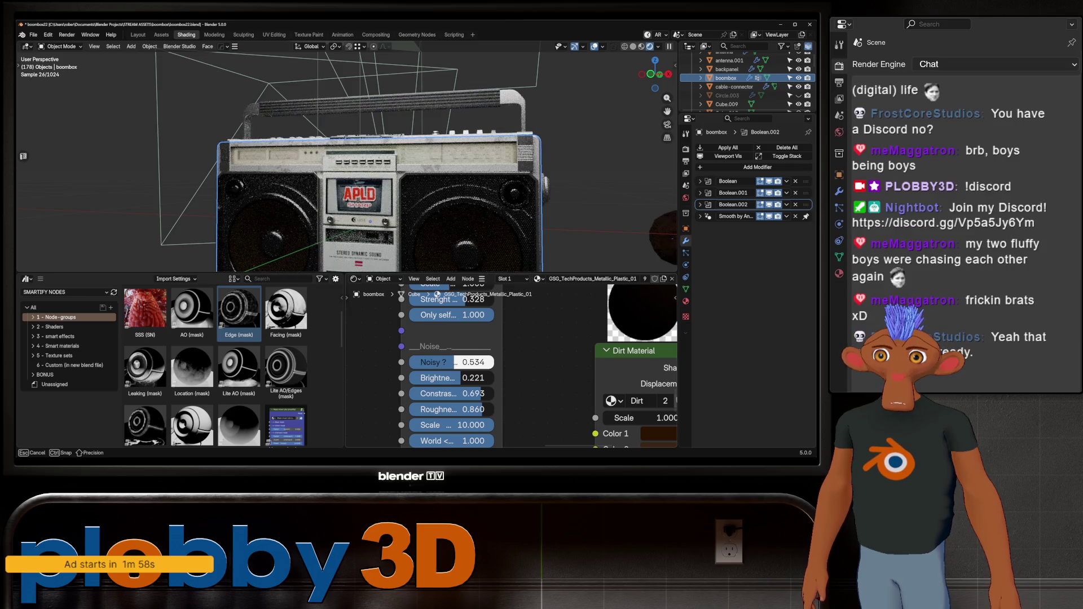
middle_drag(406, 161, 356, 165)
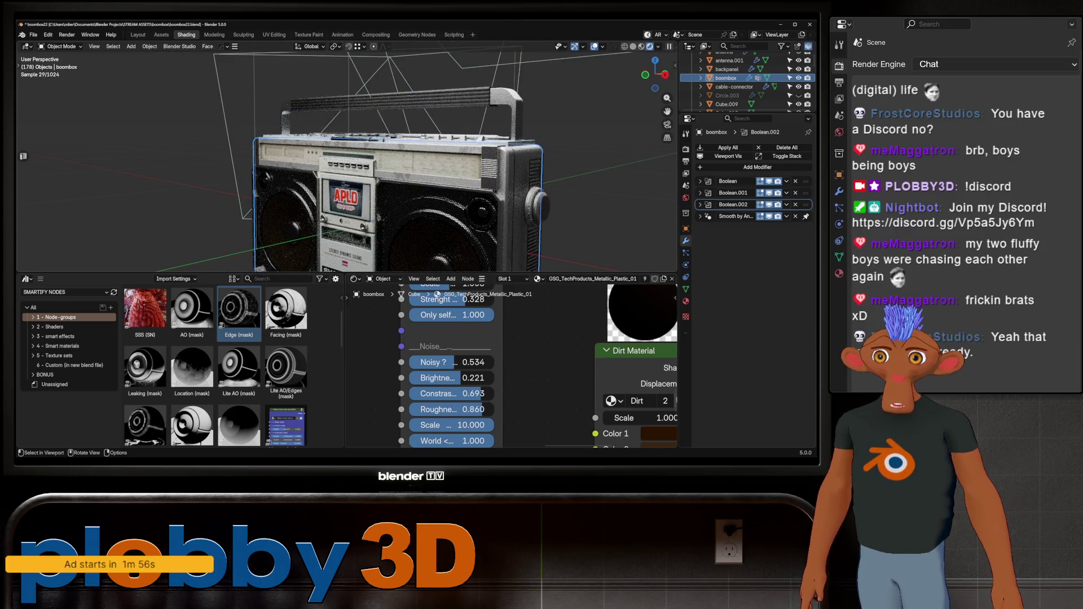
scroll(339, 160, up, 2)
scroll(338, 160, up, 2)
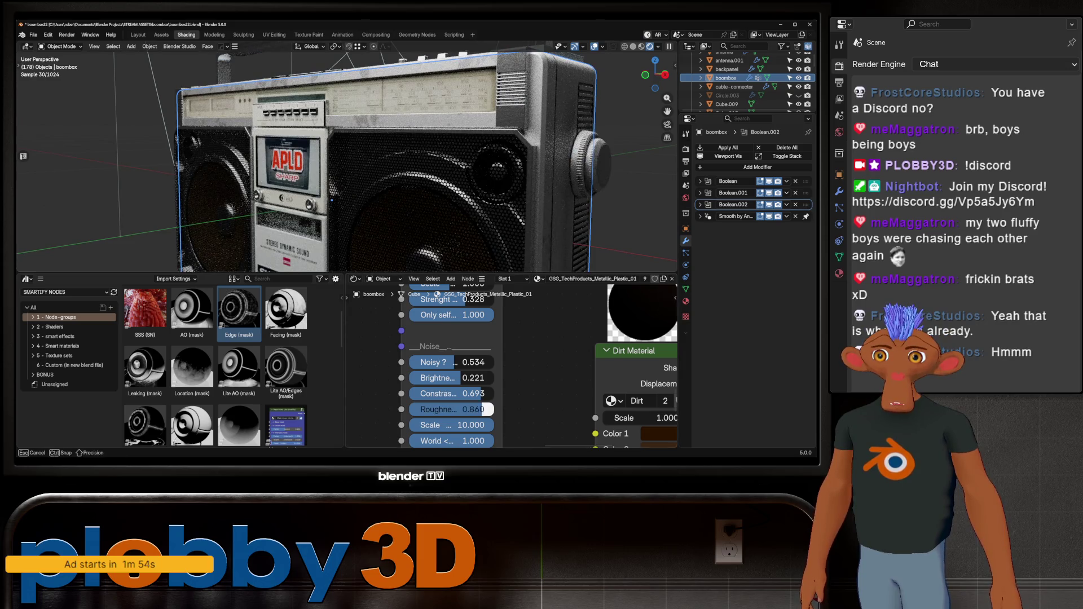
- Set noise roughness to 1.000, lower the brightness, and inspect the boombox from several angles
drag(457, 408, 490, 409)
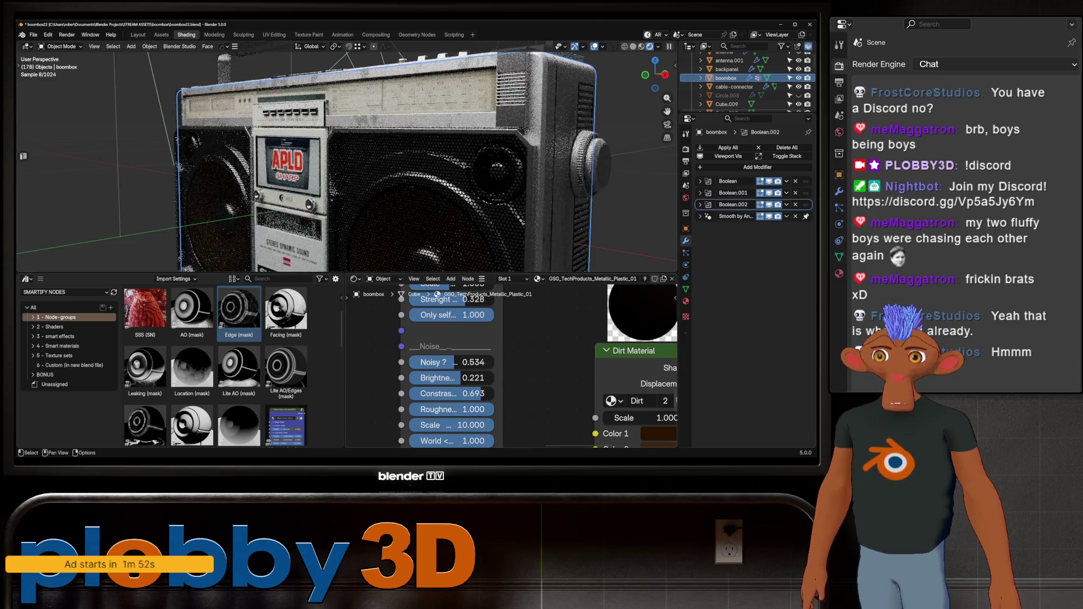
mouse_move(436, 377)
mouse_down()
mouse_move(406, 378)
mouse_move(478, 373)
mouse_move(487, 391)
mouse_up()
scroll(449, 364, up, 3)
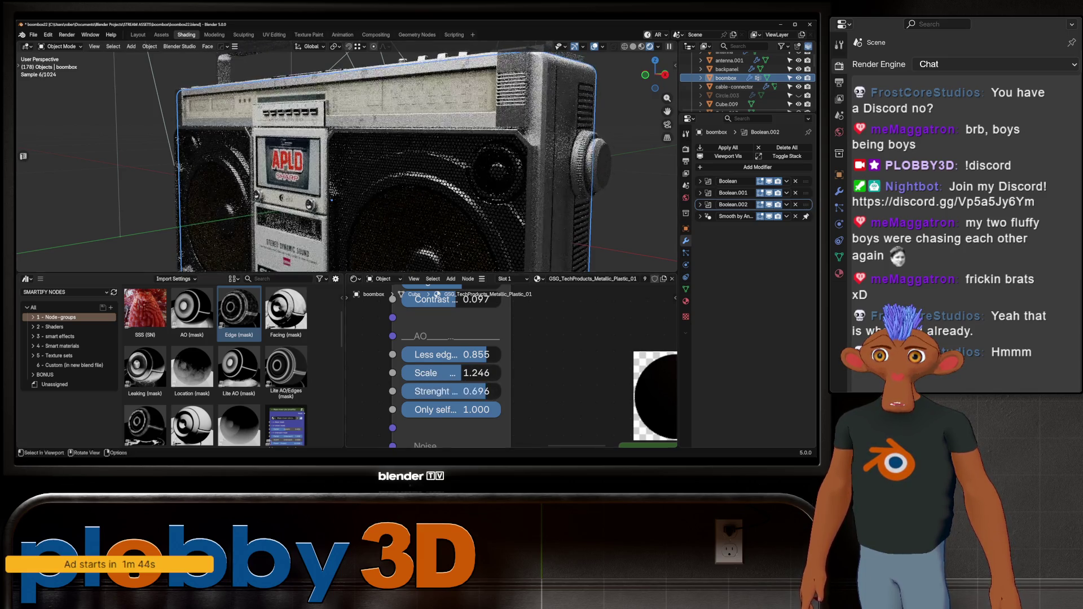
middle_drag(338, 152, 465, 153)
scroll(398, 161, up, 5)
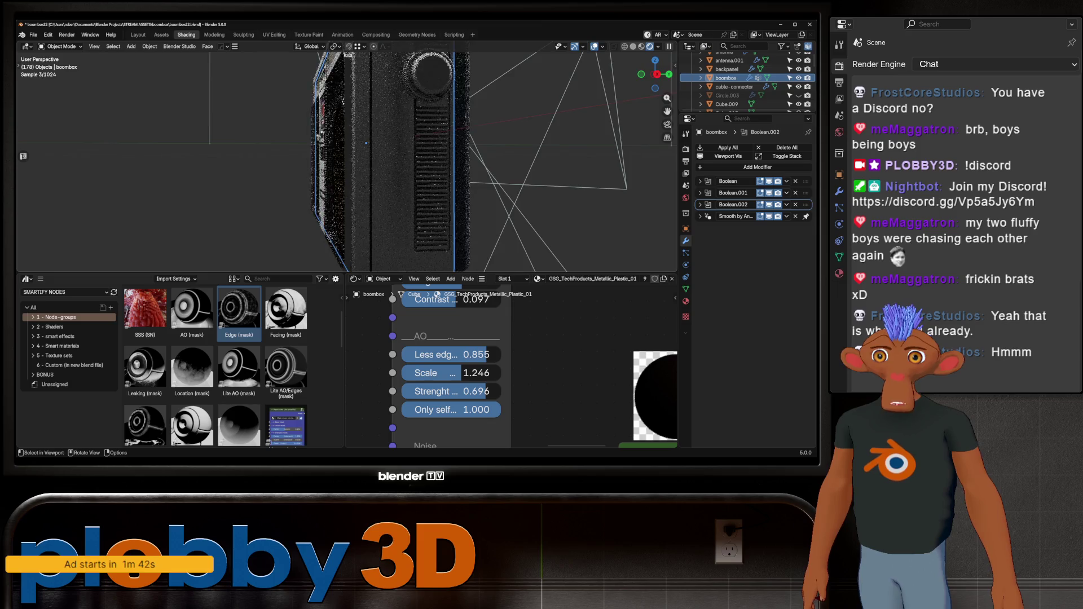
middle_drag(397, 161, 440, 136)
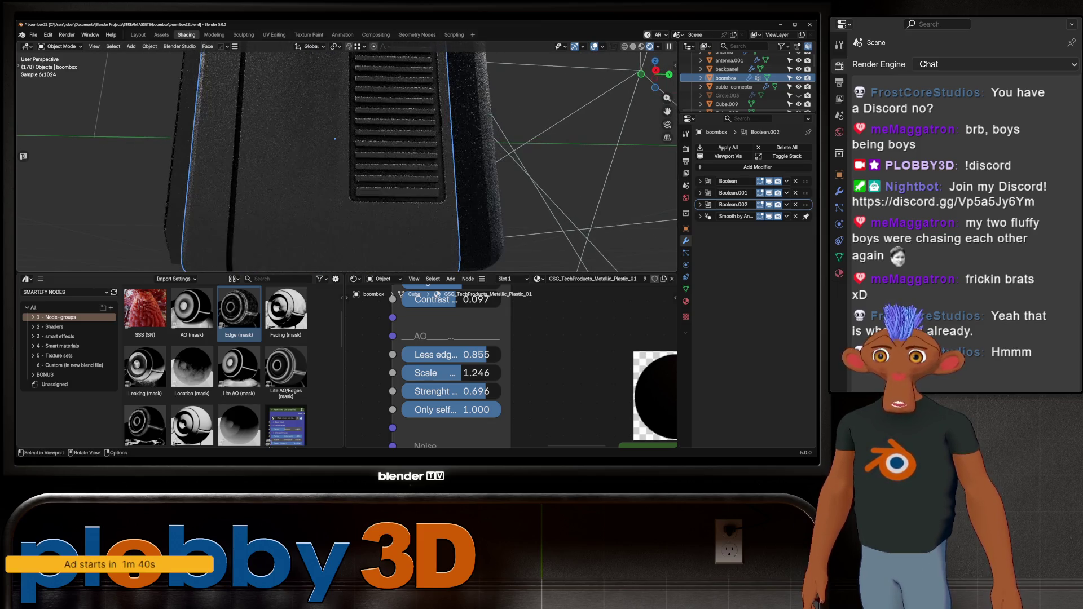
mouse_move(440, 135)
middle_down()
mouse_move(474, 161)
mouse_move(406, 169)
middle_up()
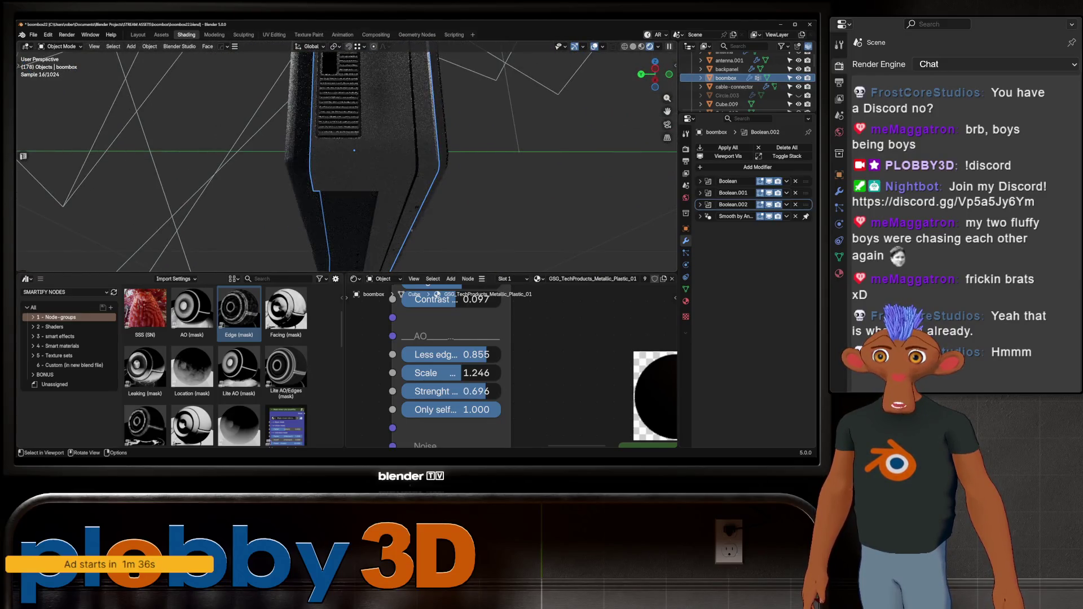
mouse_move(406, 170)
middle_down()
mouse_move(355, 162)
mouse_move(380, 195)
mouse_move(338, 169)
middle_up()
scroll(437, 294, down, 1)
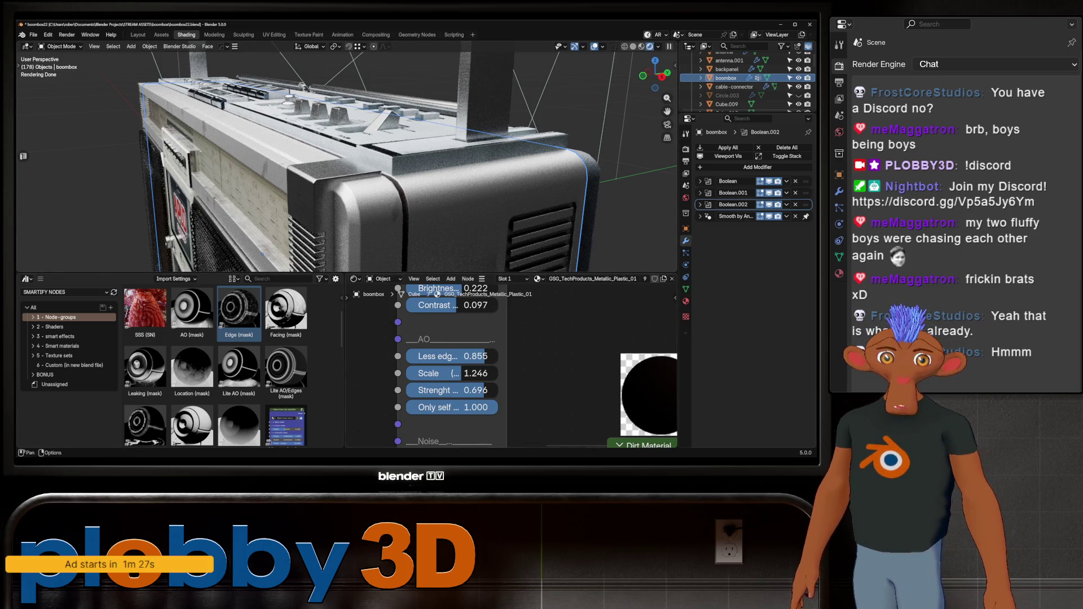
shift+scroll(436, 294, down, 2)
shift+scroll(433, 295, down, 2)
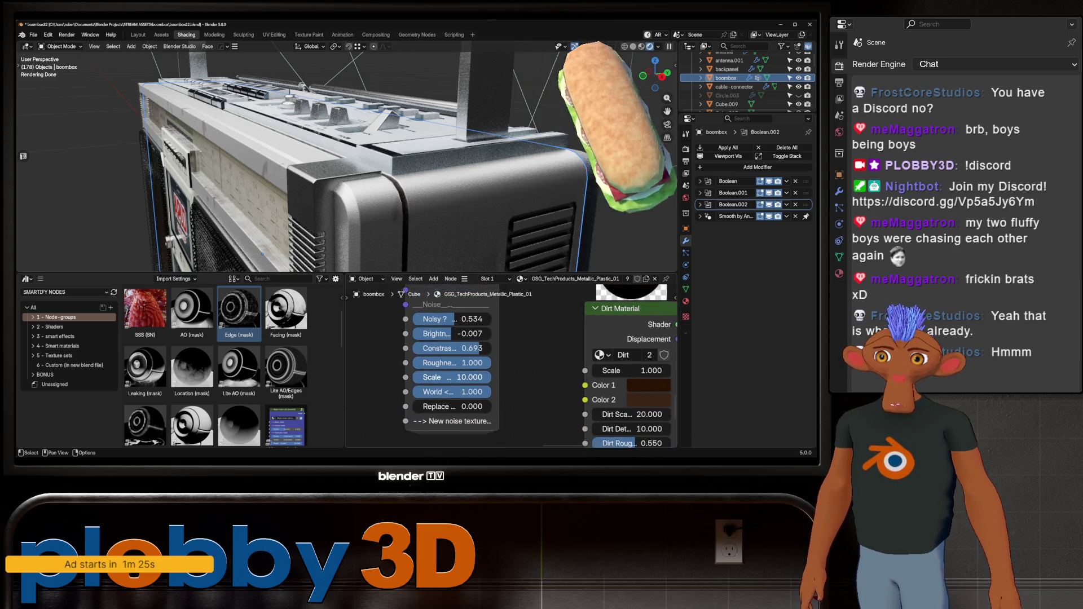
- Increase the dirt noise contrast to 0.883 and brightness to 0.285, viewed from the front
drag(471, 341, 508, 341)
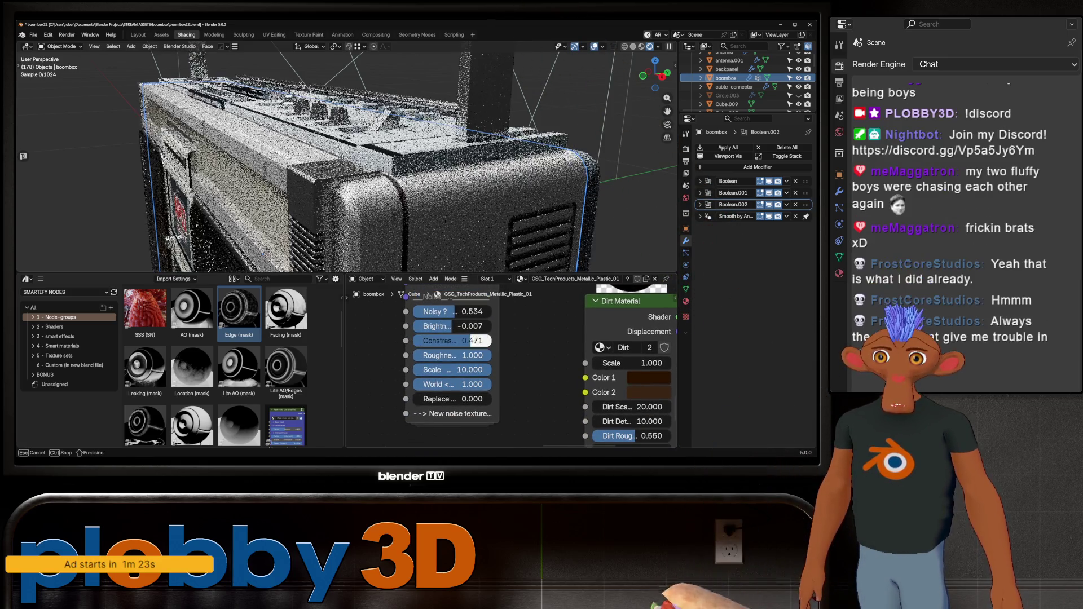
drag(448, 326, 491, 326)
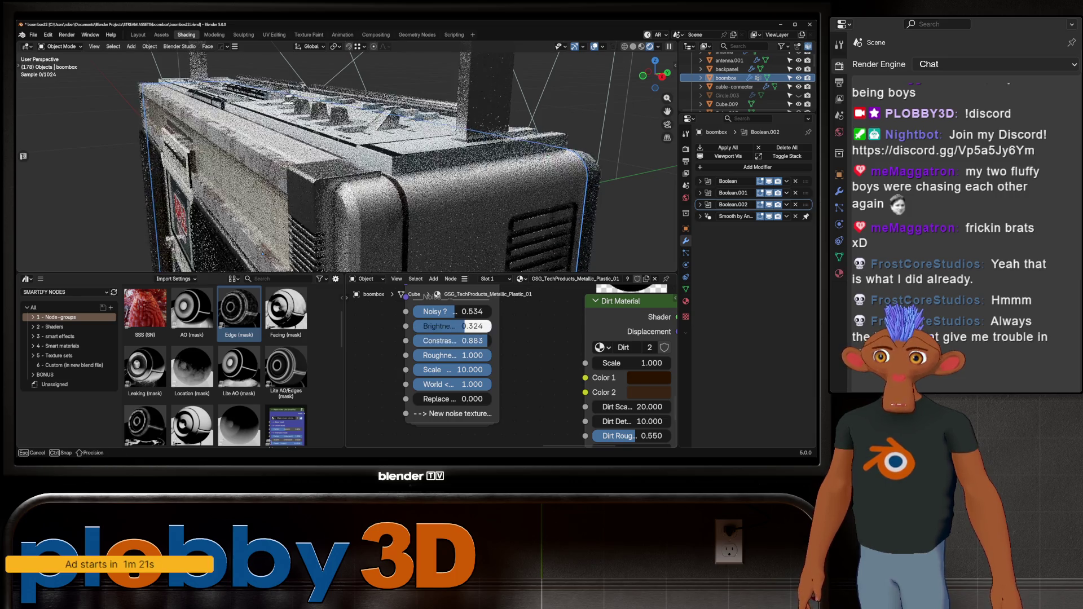
middle_drag(339, 169, 363, 212)
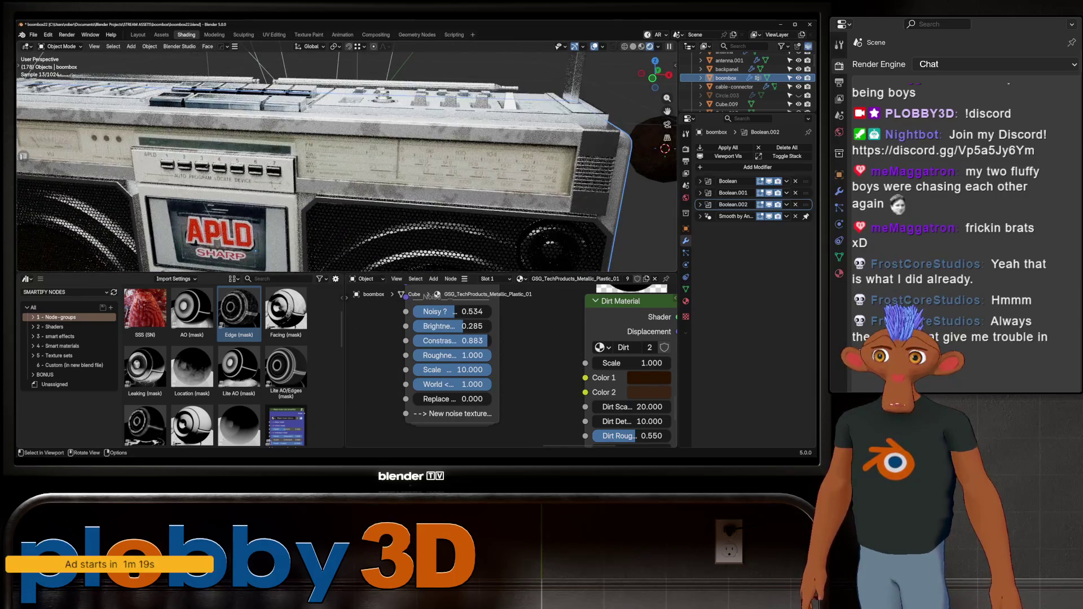
scroll(356, 330, down, 1)
middle_drag(338, 152, 340, 195)
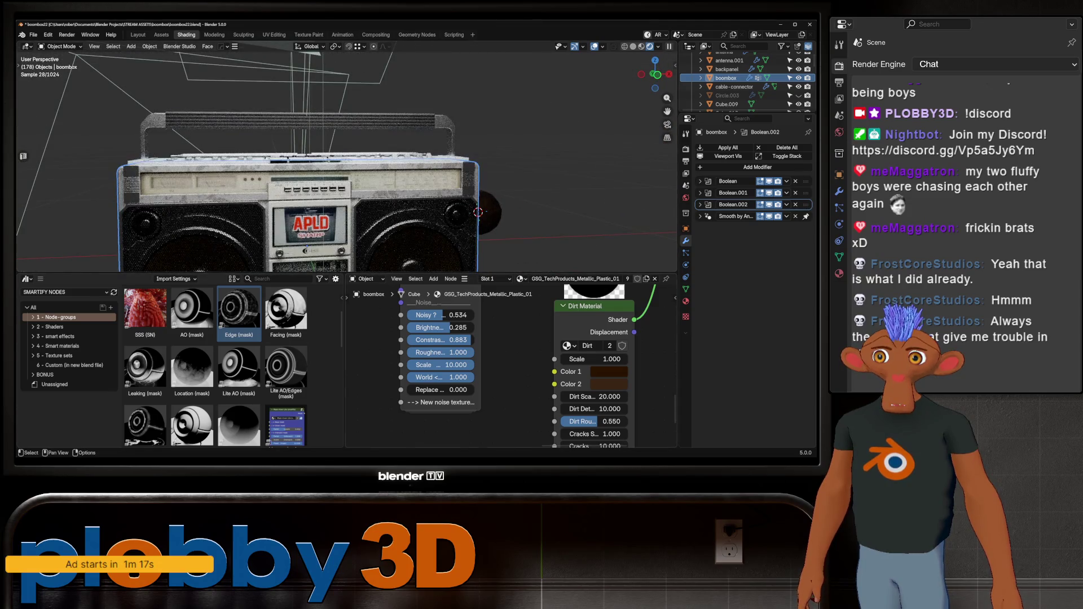
middle_drag(507, 381, 560, 339)
scroll(508, 363, up, 1)
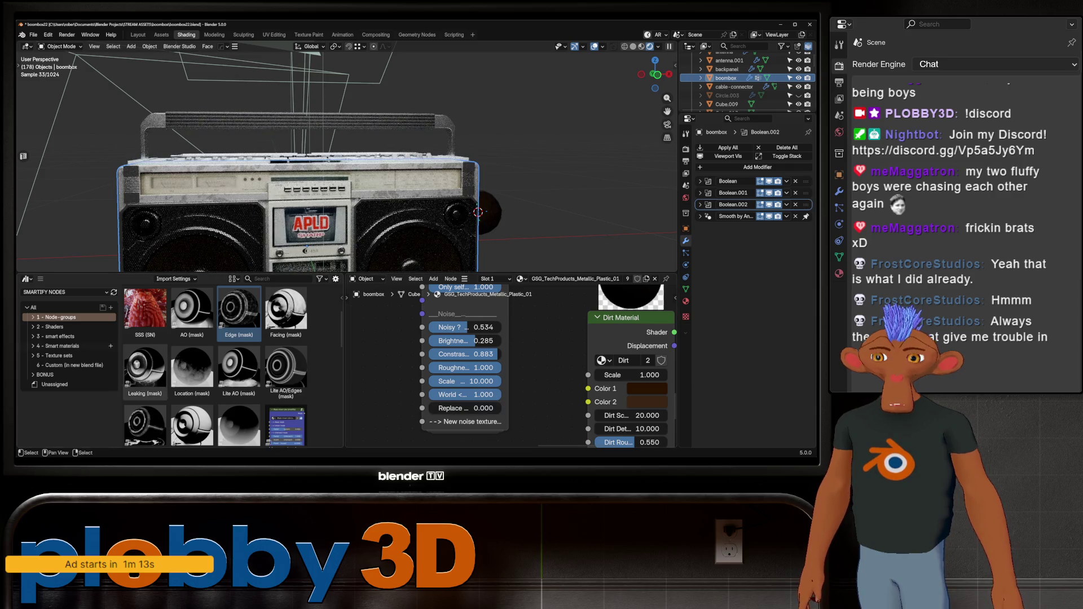
middle_drag(424, 398, 534, 347)
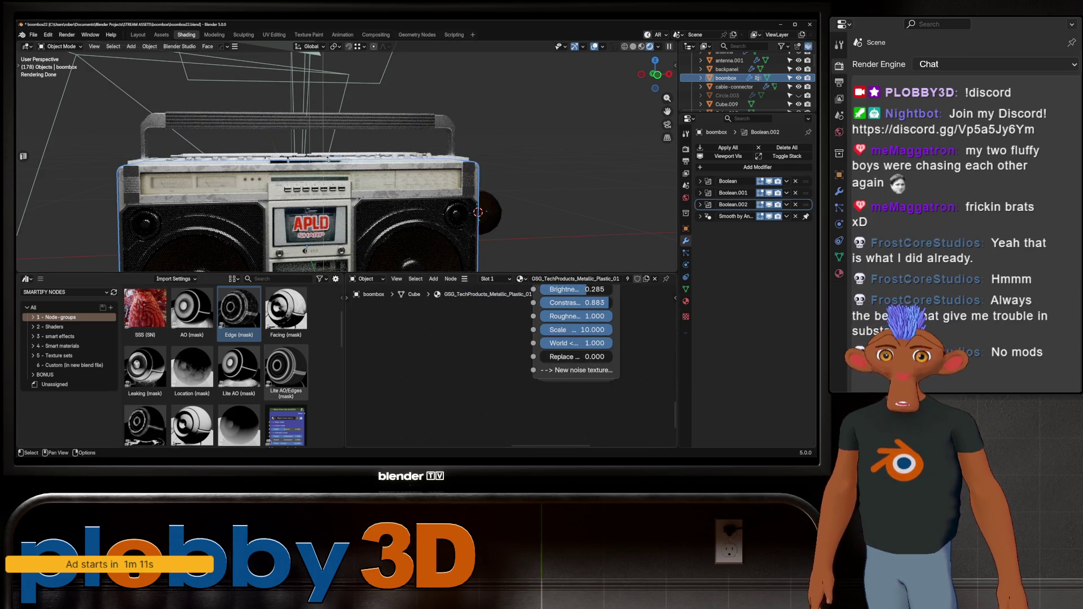
- Wire a Noise Texture into the noise input with Detail 15 and a raised Scale
drag(534, 370, 305, 352)
text(noise)
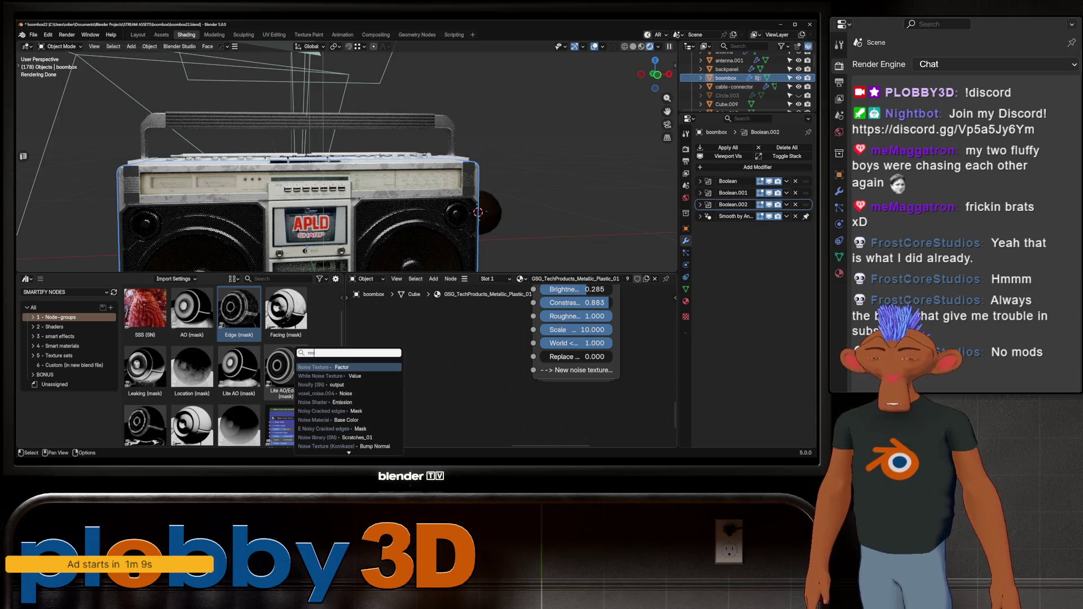
key(Return)
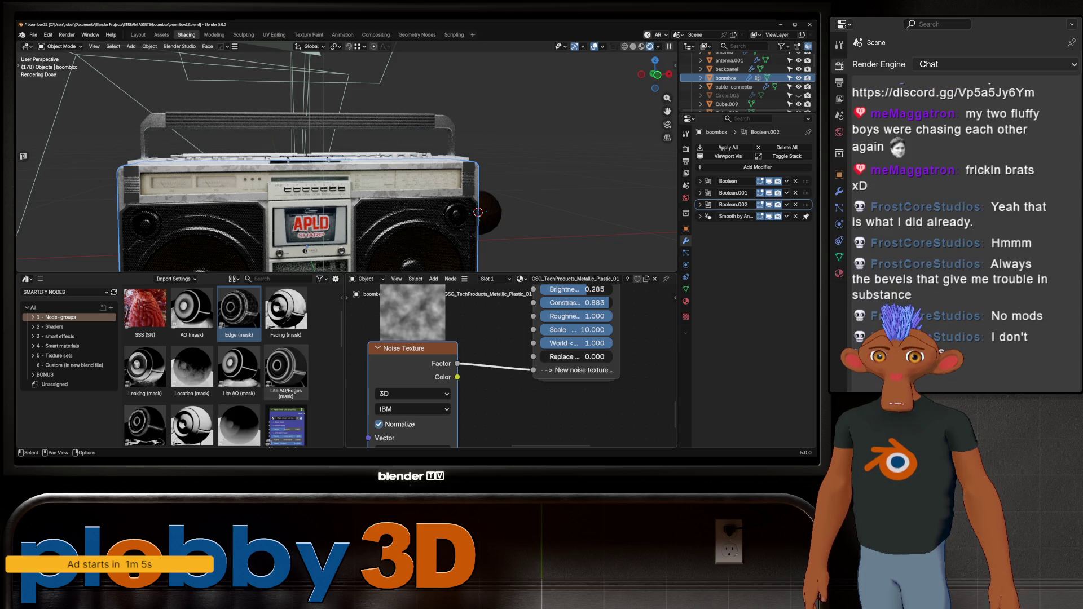
mouse_move(474, 398)
middle_down()
mouse_move(542, 324)
mouse_move(544, 305)
middle_up()
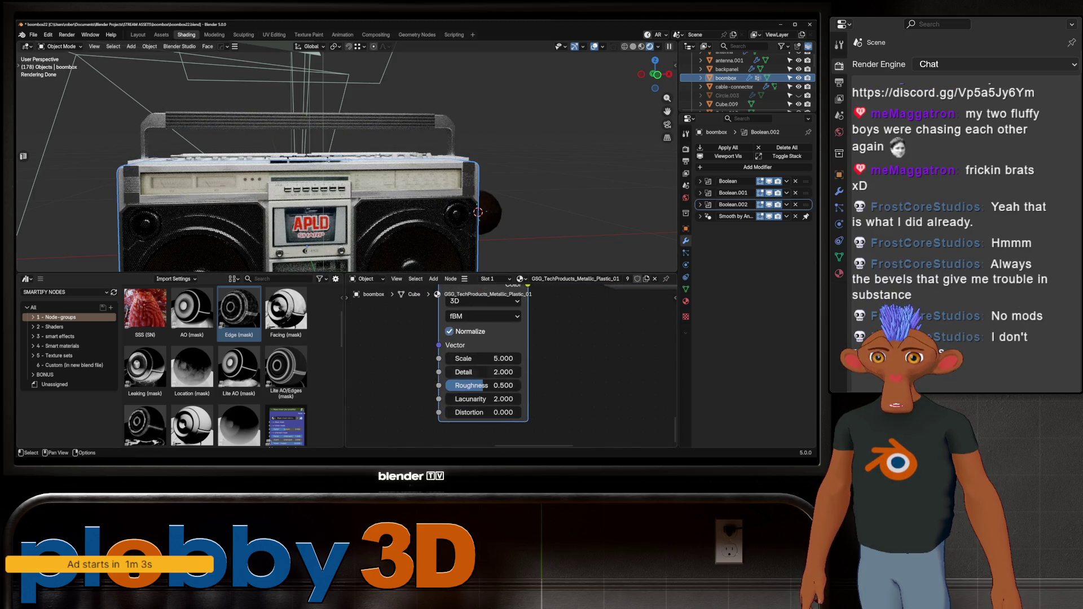
double_click(482, 372)
text(15)
key(Return)
mouse_move(483, 359)
mouse_down()
mouse_move(584, 358)
mouse_move(524, 359)
mouse_move(538, 358)
mouse_up()
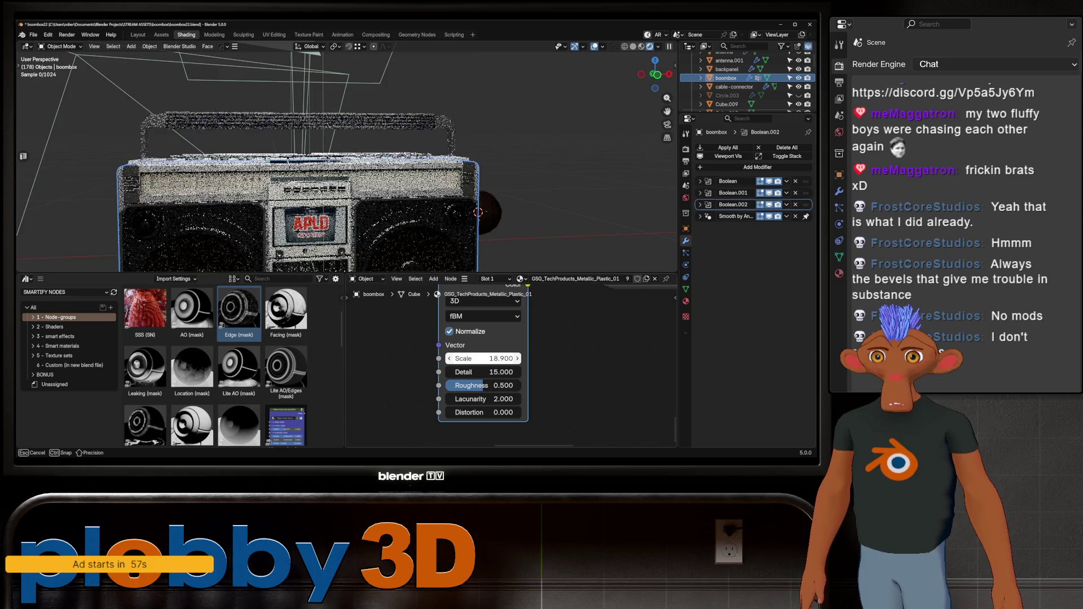
scroll(444, 444, down, 3)
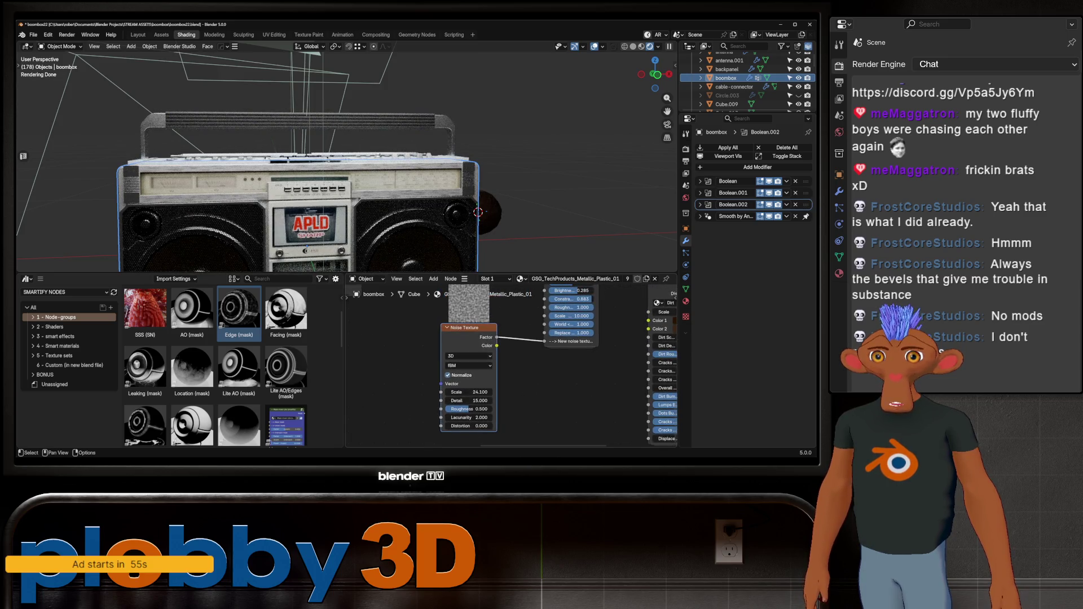
- Push the Noise Texture Scale to 52.8 and its Roughness to about 0.927
middle_drag(445, 423, 519, 395)
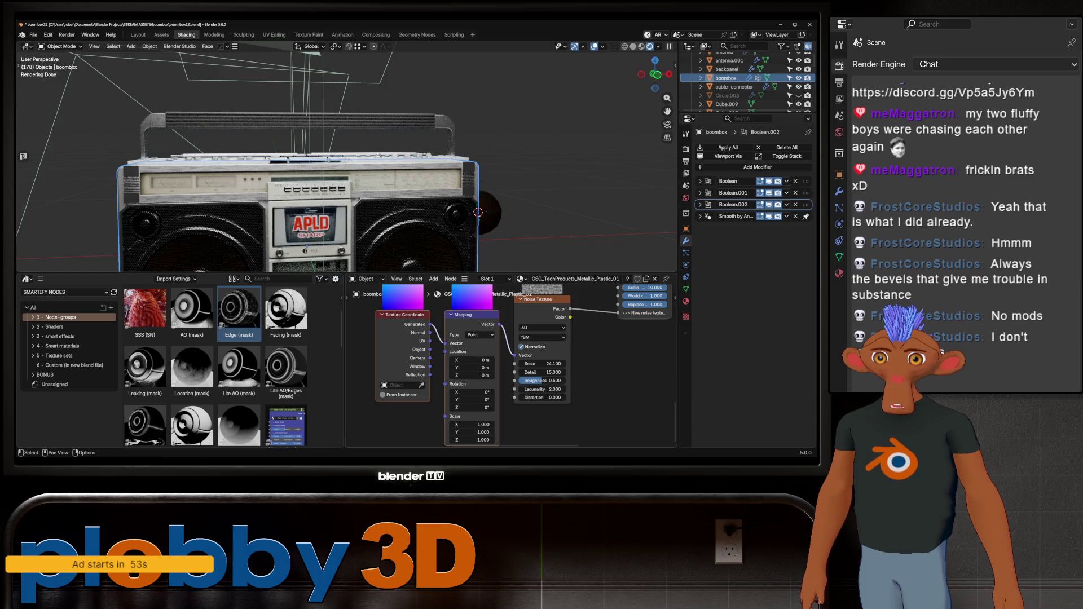
drag(542, 363, 565, 363)
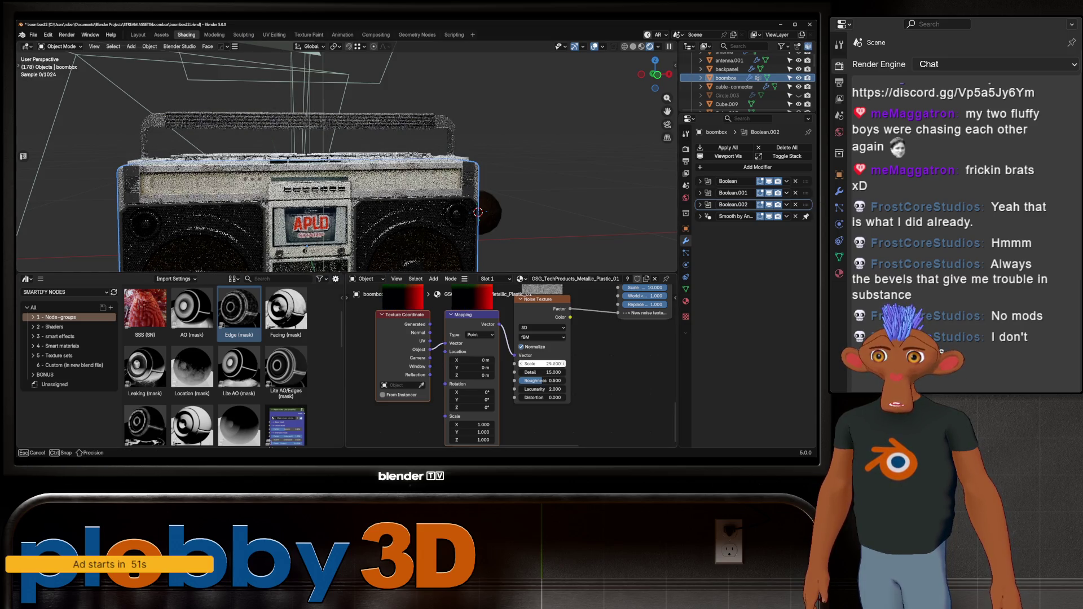
scroll(339, 156, up, 5)
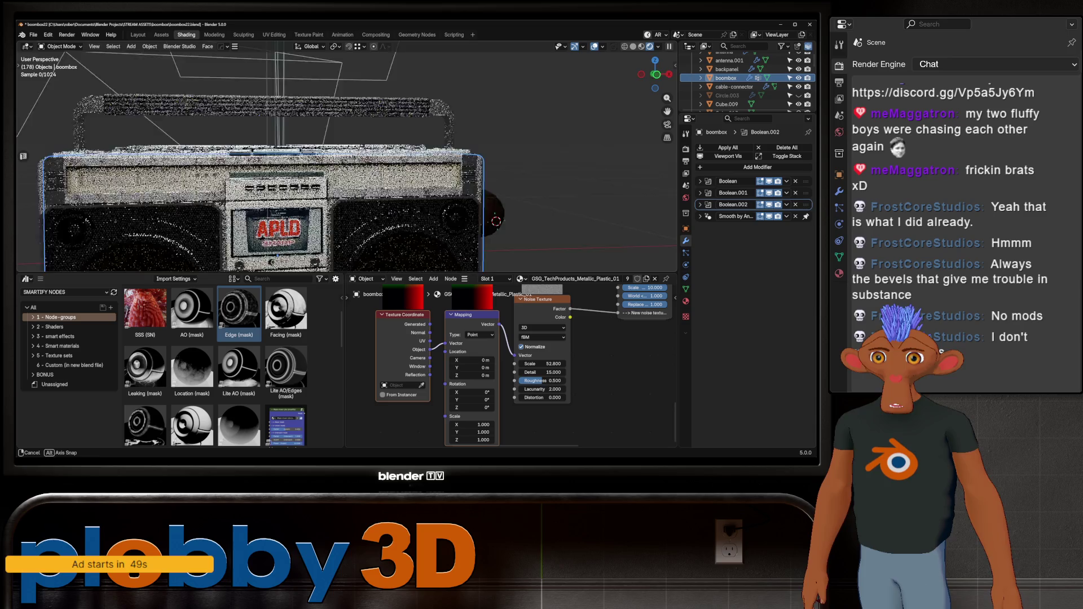
scroll(508, 363, up, 2)
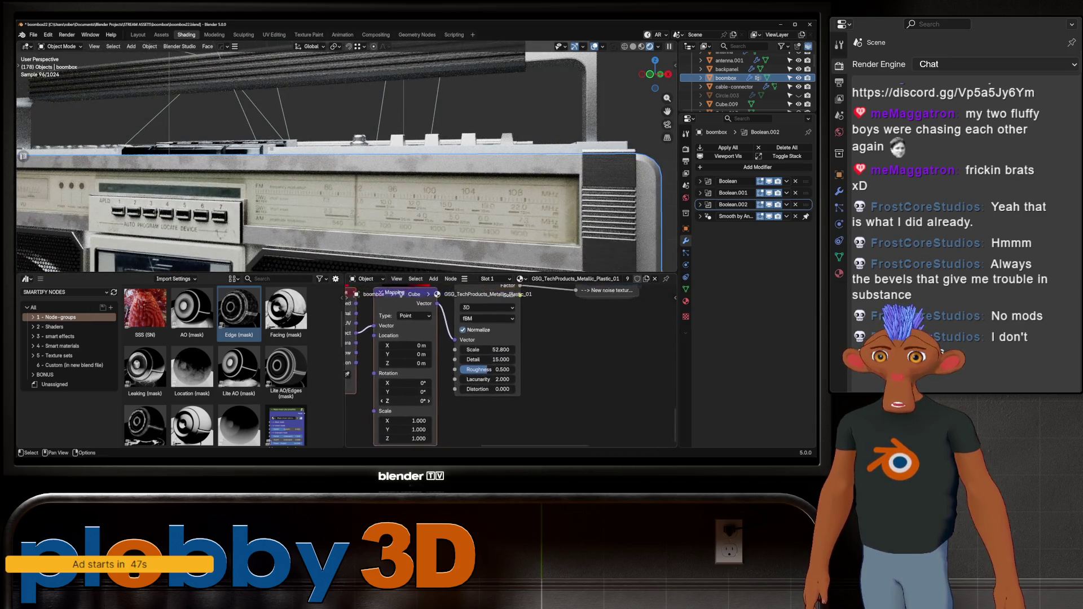
drag(464, 372, 483, 373)
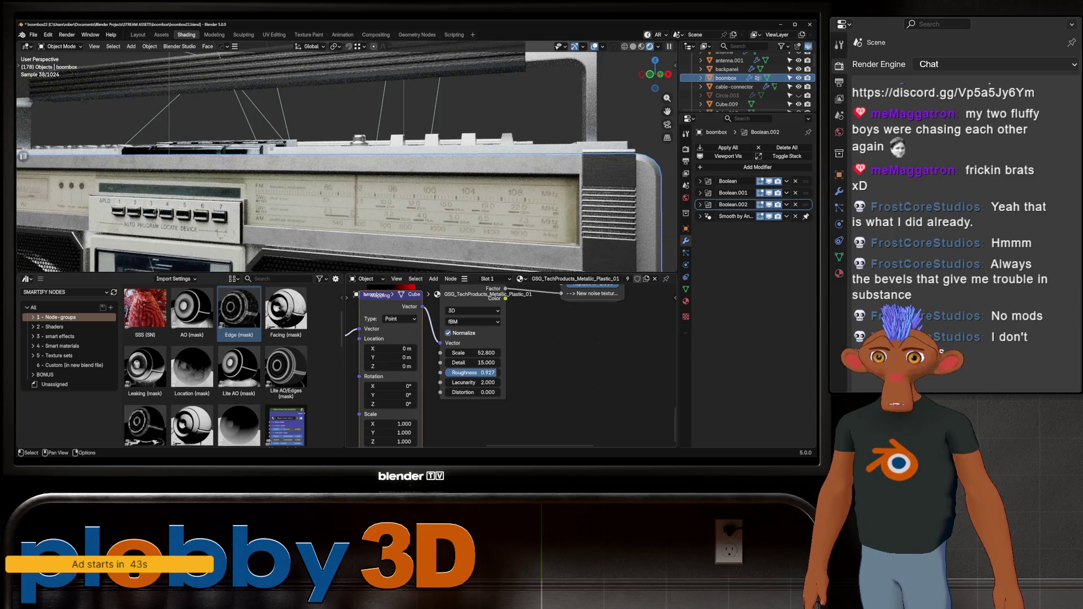
scroll(508, 364, down, 3)
- Add a Color Ramp via Shift+A search and drop it onto the noise-to-dirt link
key(shift+a)
text(colro9)
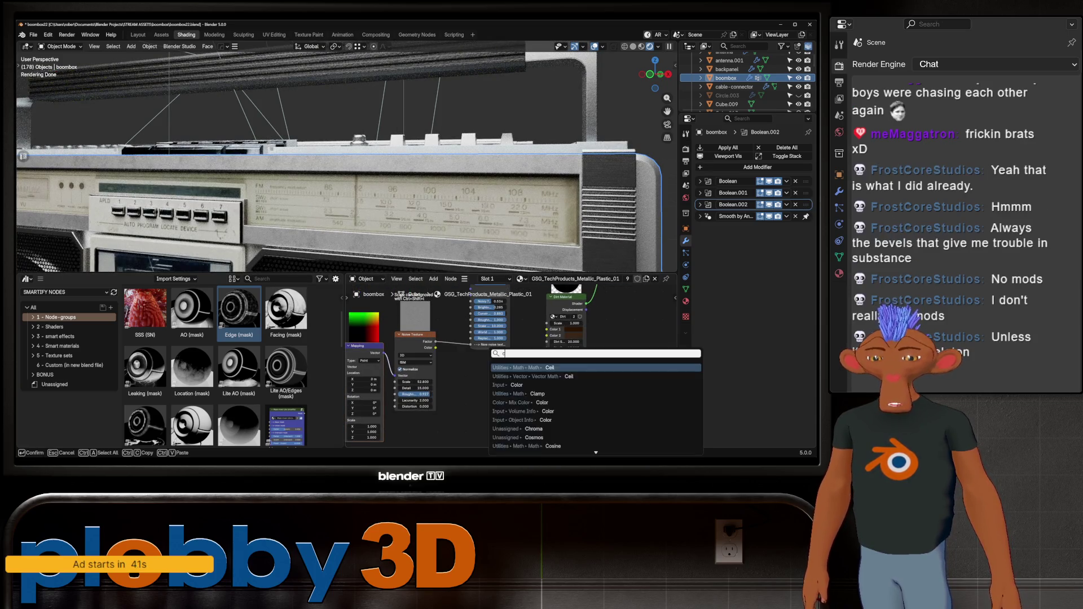
key(BackSpace)
key(BackSpace)
key(BackSpace)
text(or r)
key(Return)
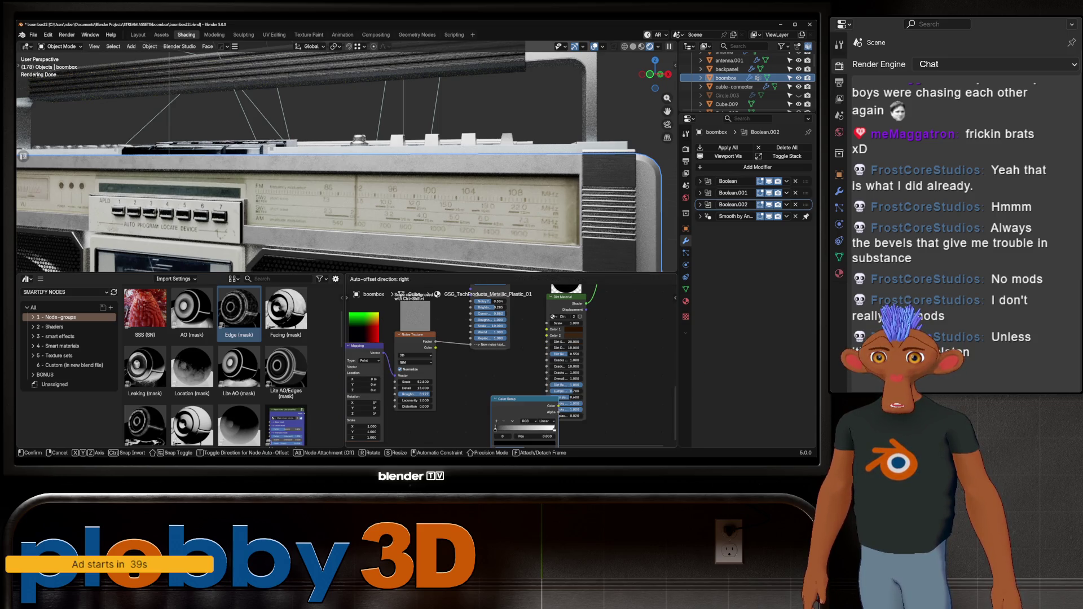
click(464, 332)
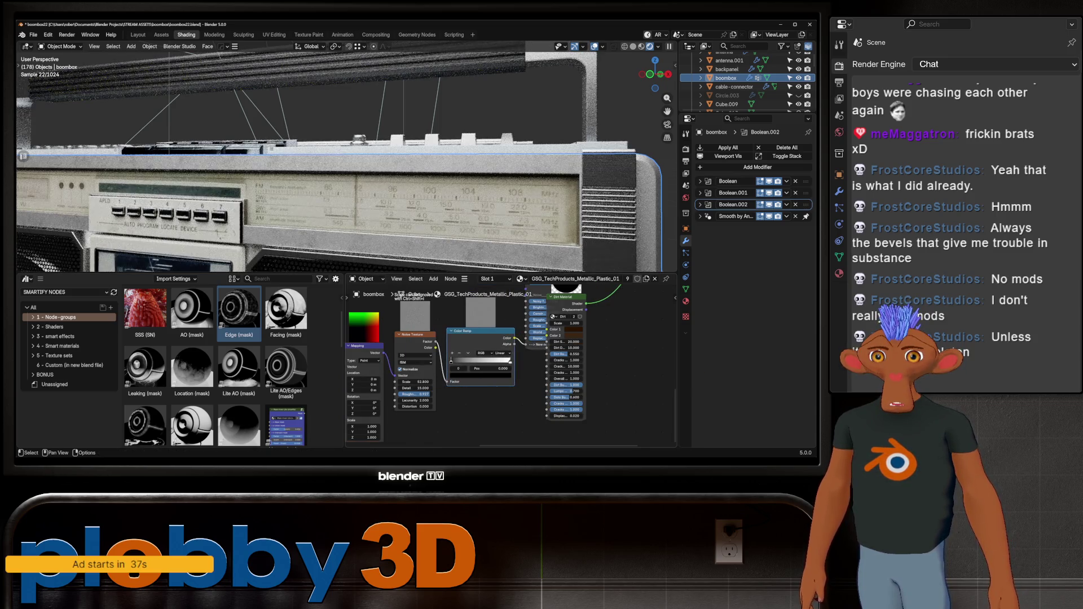
- Reposition the Color Ramp, tune its stops to shape the mask, and lower the noise scale
drag(511, 361, 481, 360)
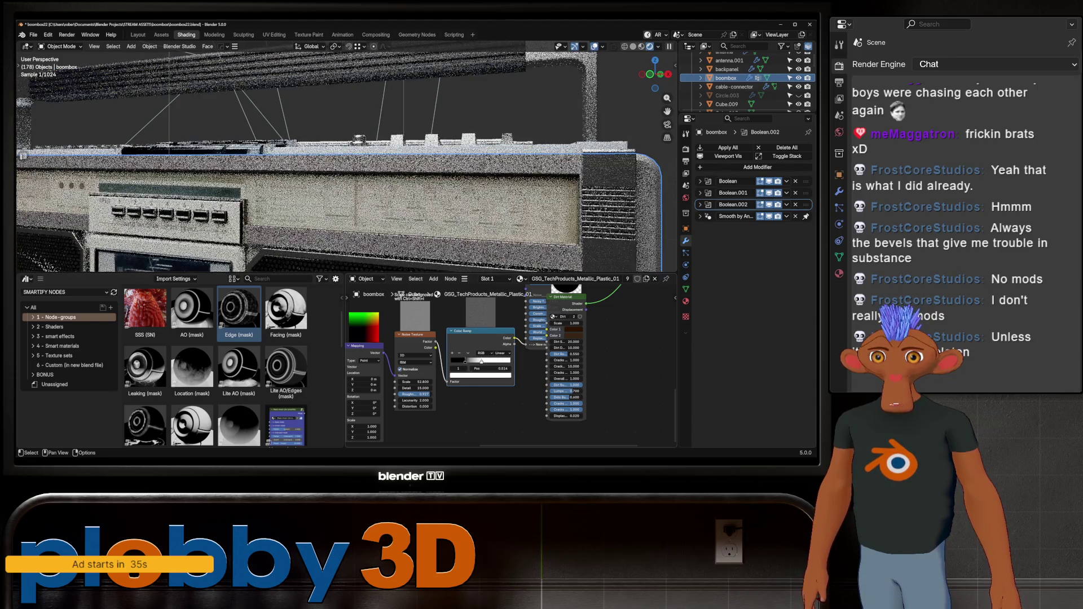
key(g)
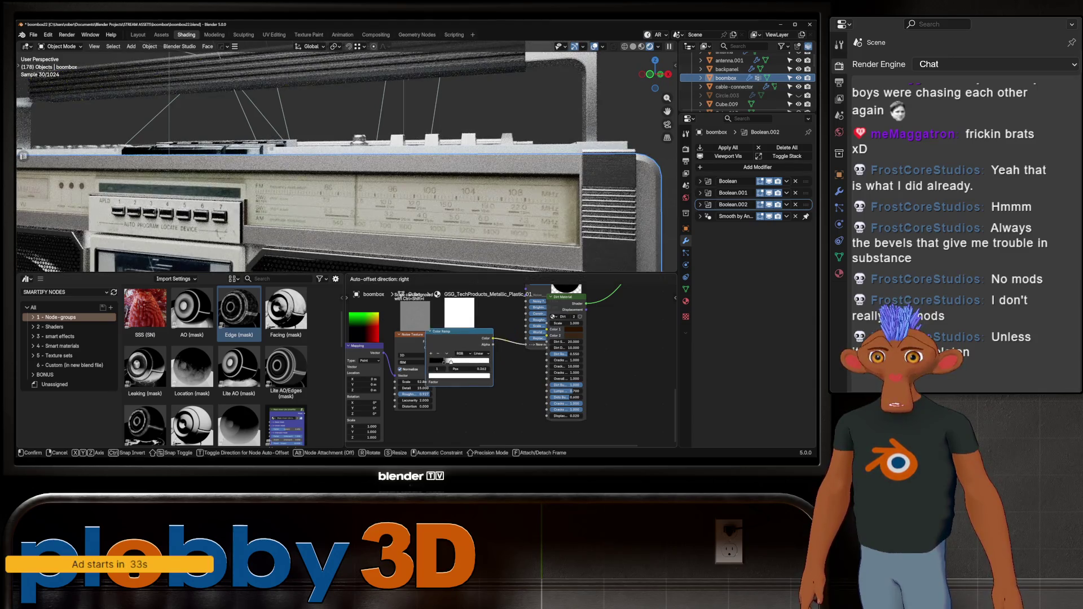
click(471, 362)
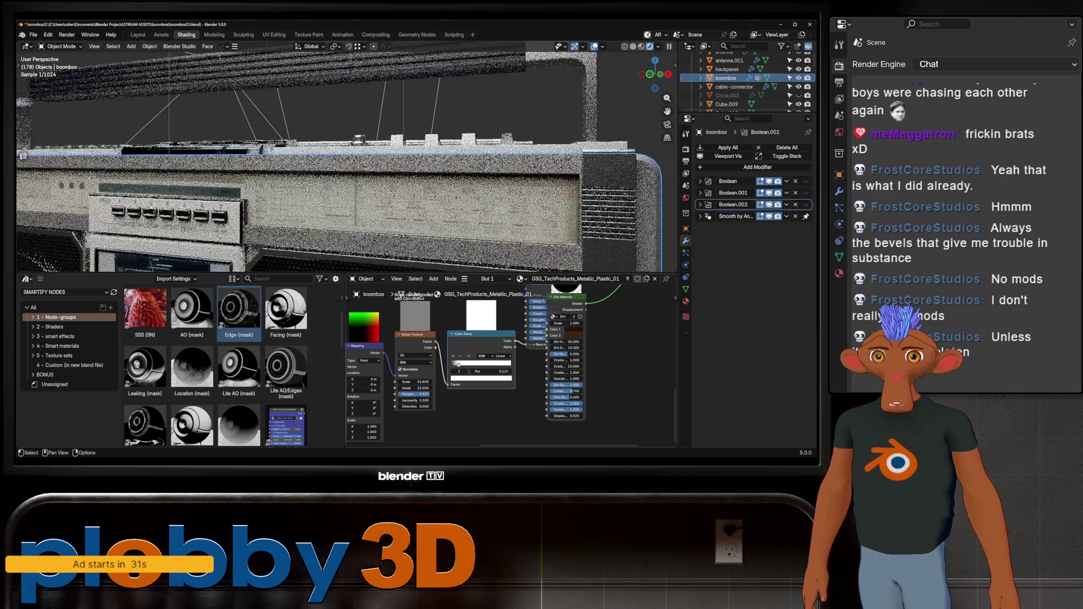
drag(457, 363, 455, 365)
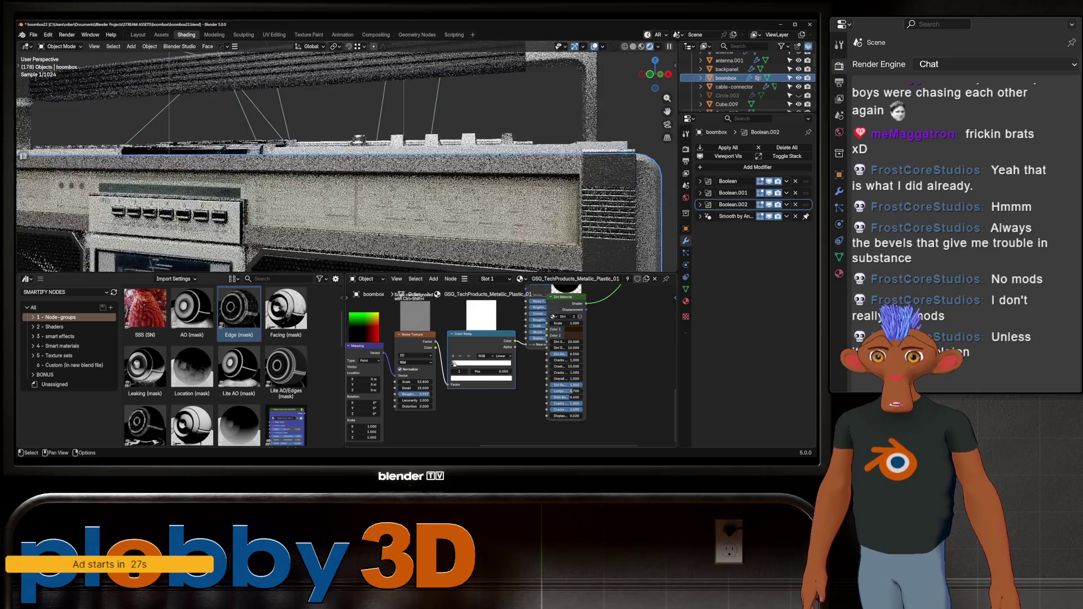
drag(411, 382, 424, 382)
scroll(448, 106, down, 5)
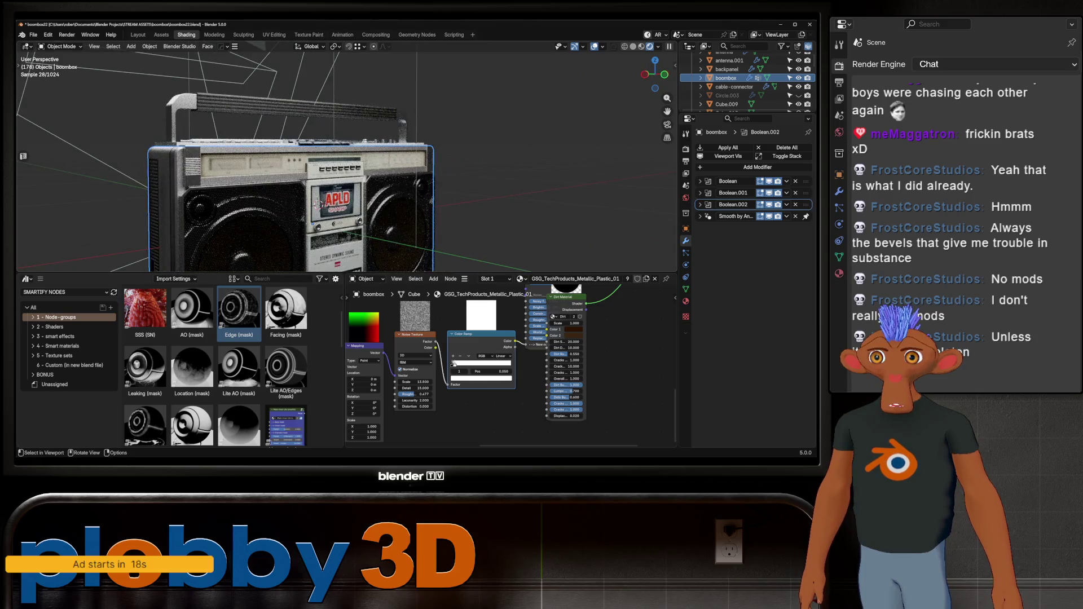
mouse_move(315, 203)
middle_down()
mouse_move(269, 81)
mouse_move(254, 106)
mouse_move(455, 145)
middle_up()
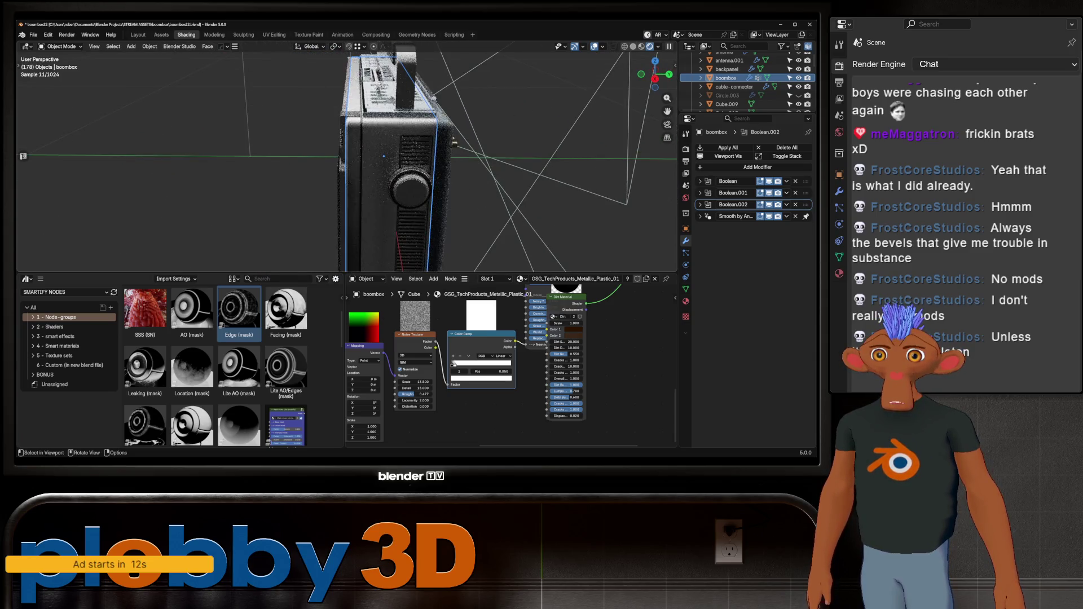
scroll(348, 157, up, 3)
middle_drag(361, 169, 265, 169)
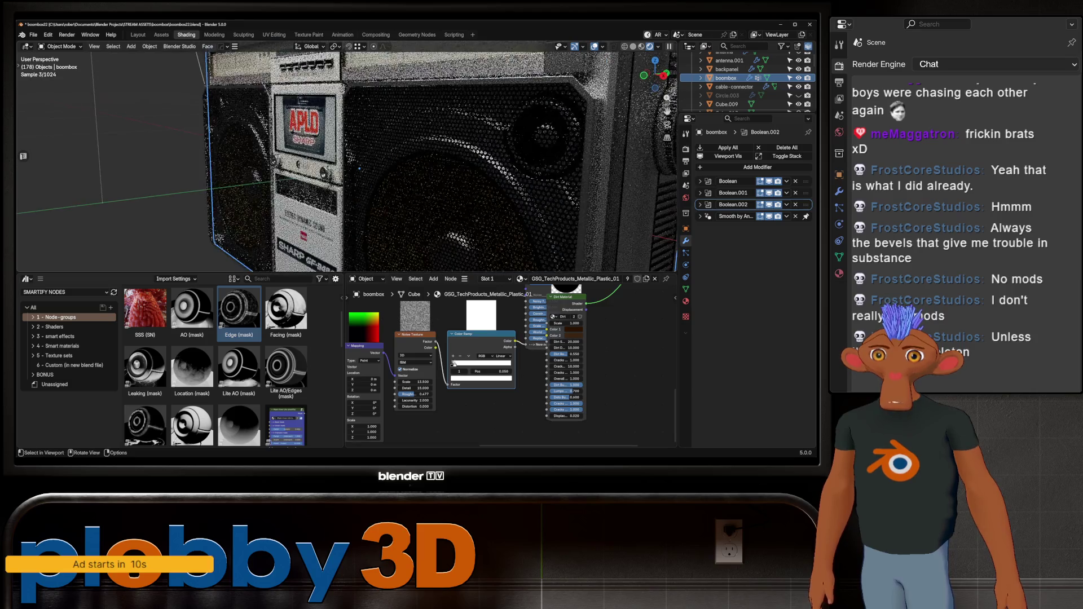
scroll(264, 170, up, 3)
scroll(264, 170, down, 5)
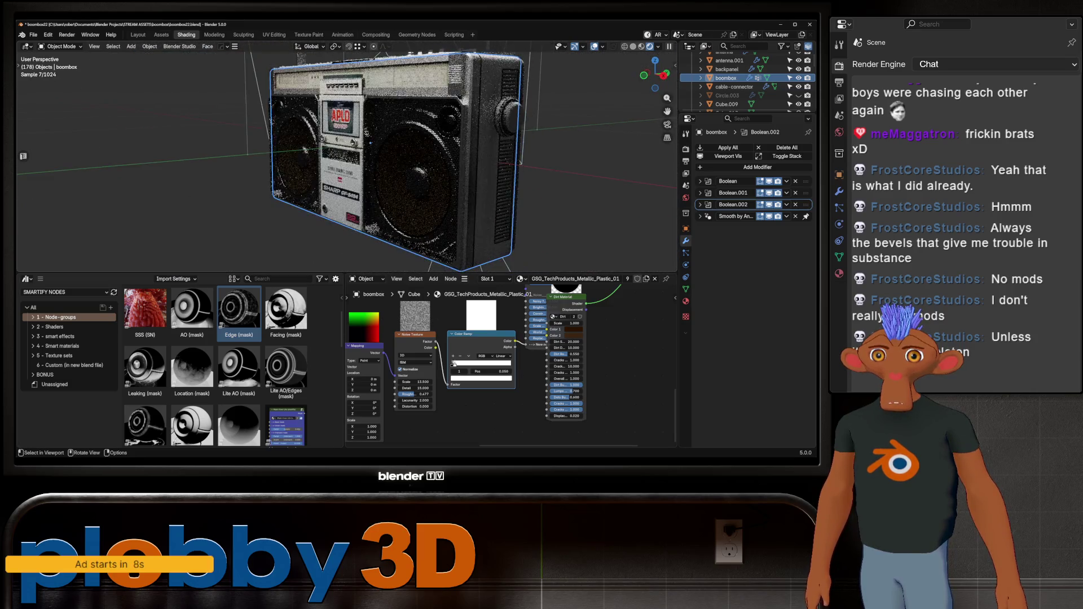
middle_drag(339, 127, 339, 211)
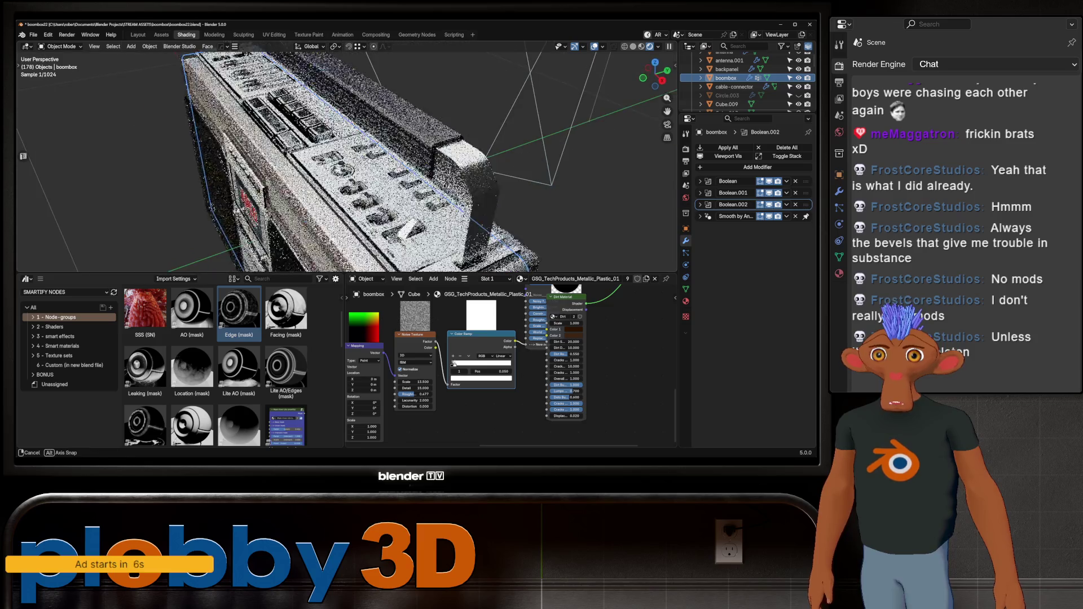
scroll(339, 211, up, 2)
middle_drag(339, 170, 211, 187)
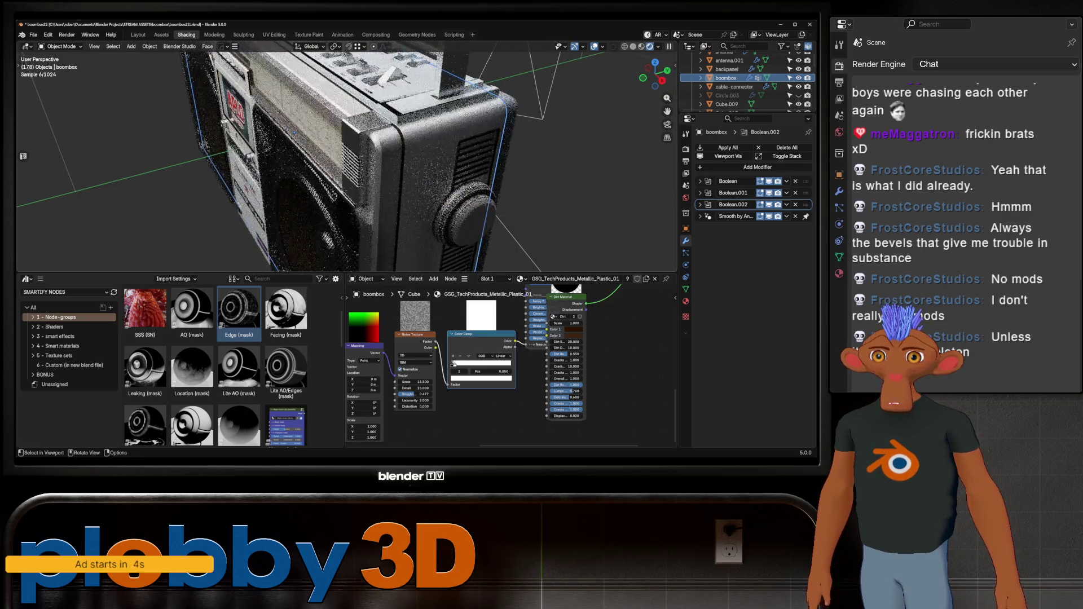
middle_drag(339, 169, 254, 169)
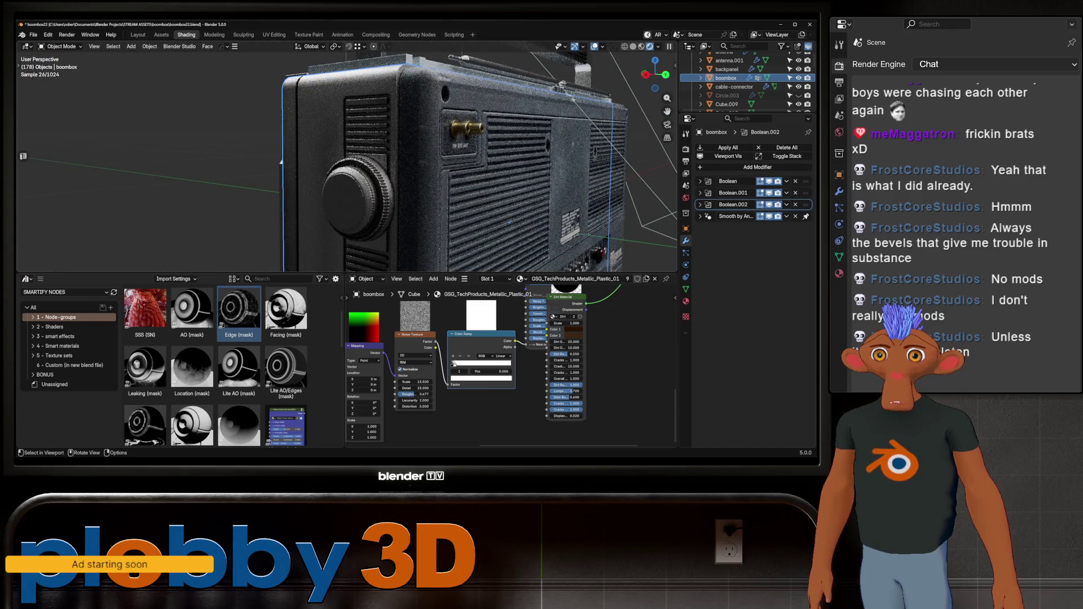
mouse_move(592, 161)
middle_down()
mouse_move(533, 156)
mouse_move(475, 122)
middle_up()
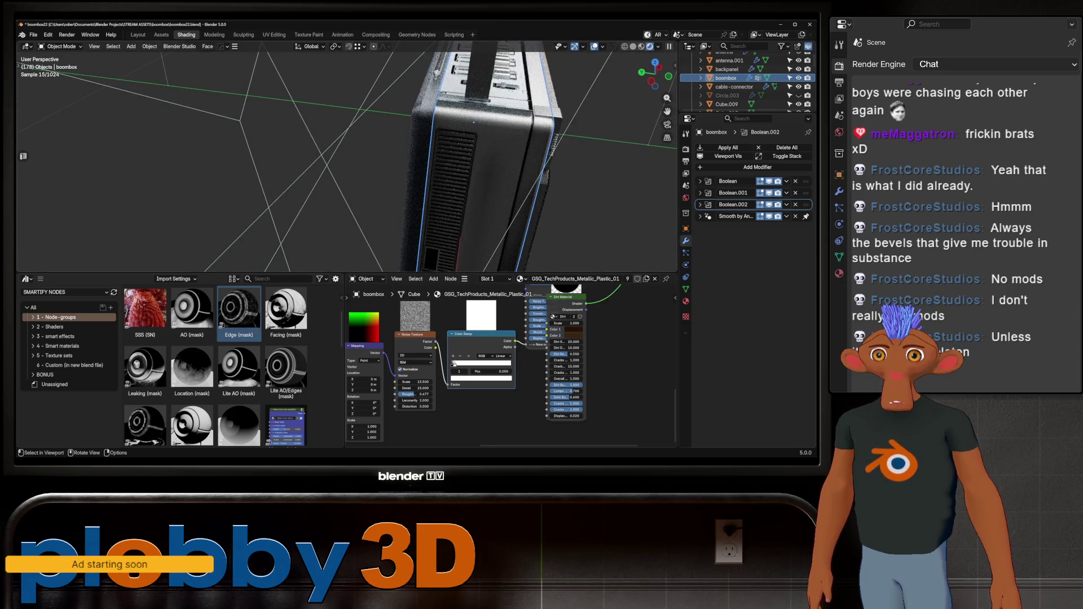
scroll(473, 122, up, 4)
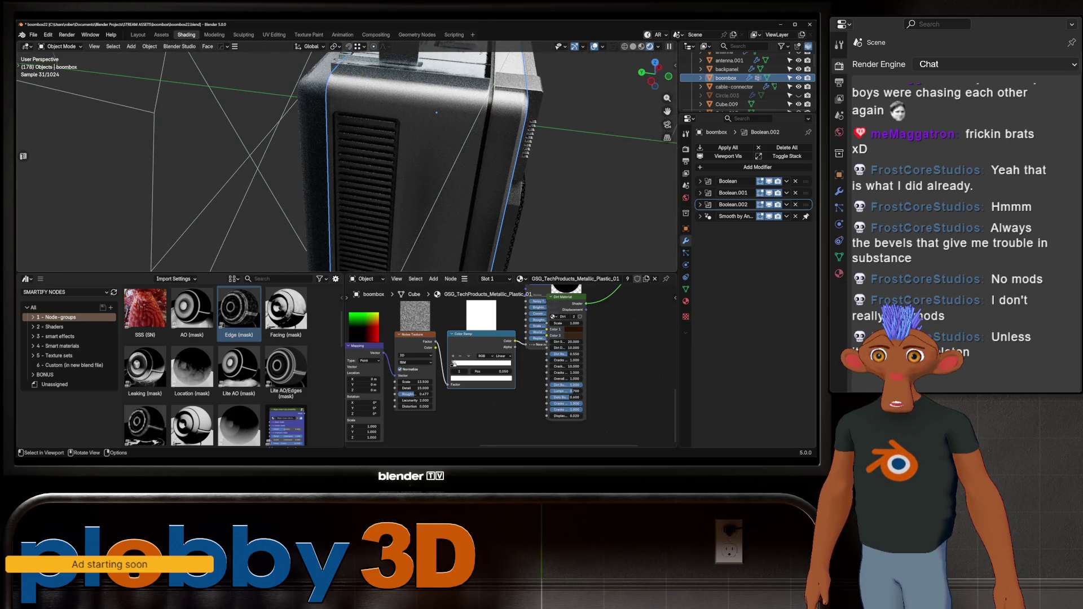
middle_drag(508, 356, 429, 390)
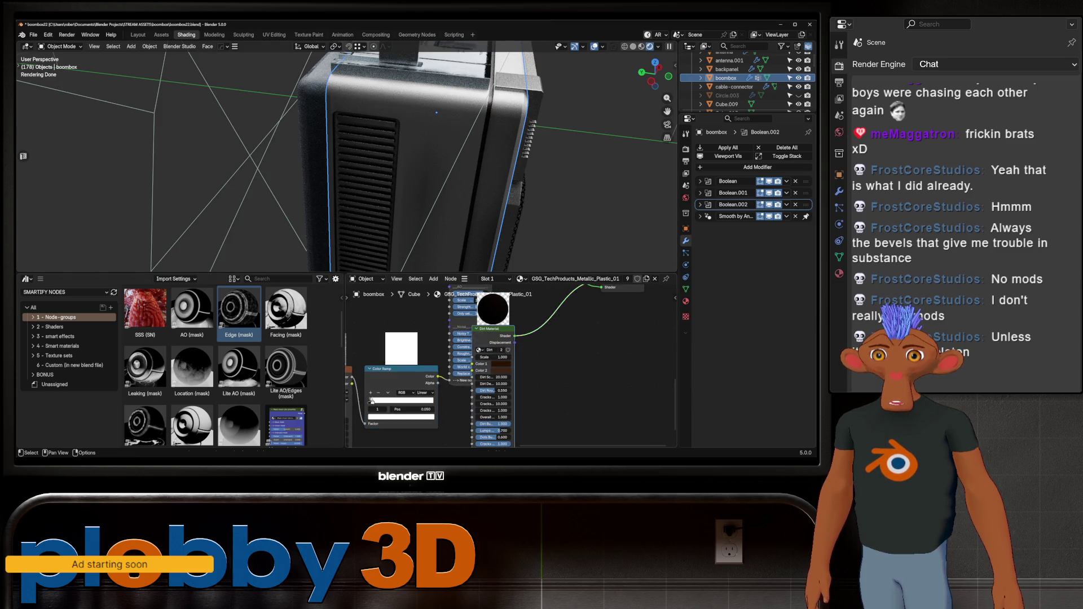
- Raise the Dirt Material's dirt scale to about 23.5 and check the boombox front
drag(499, 430, 564, 418)
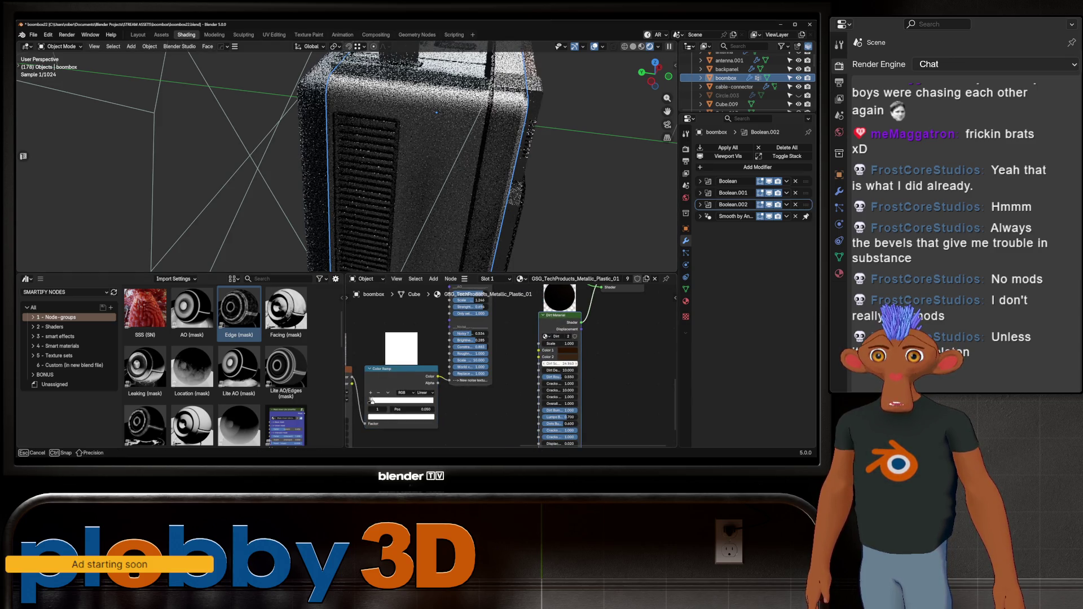
middle_drag(437, 114, 292, 229)
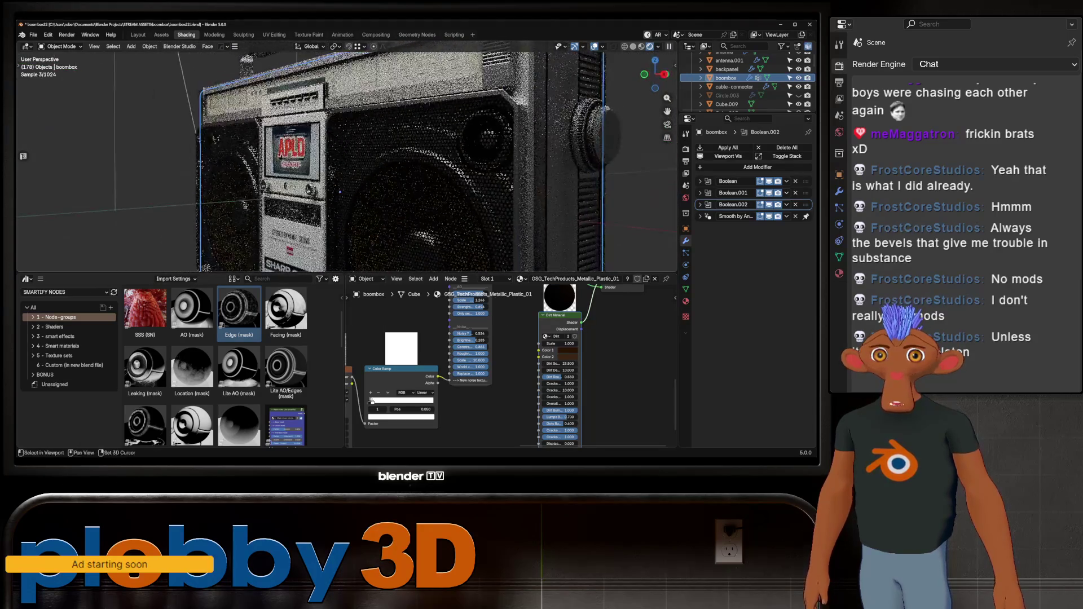
mouse_move(508, 373)
middle_down()
mouse_move(447, 357)
mouse_move(477, 344)
middle_up()
scroll(474, 364, up, 1)
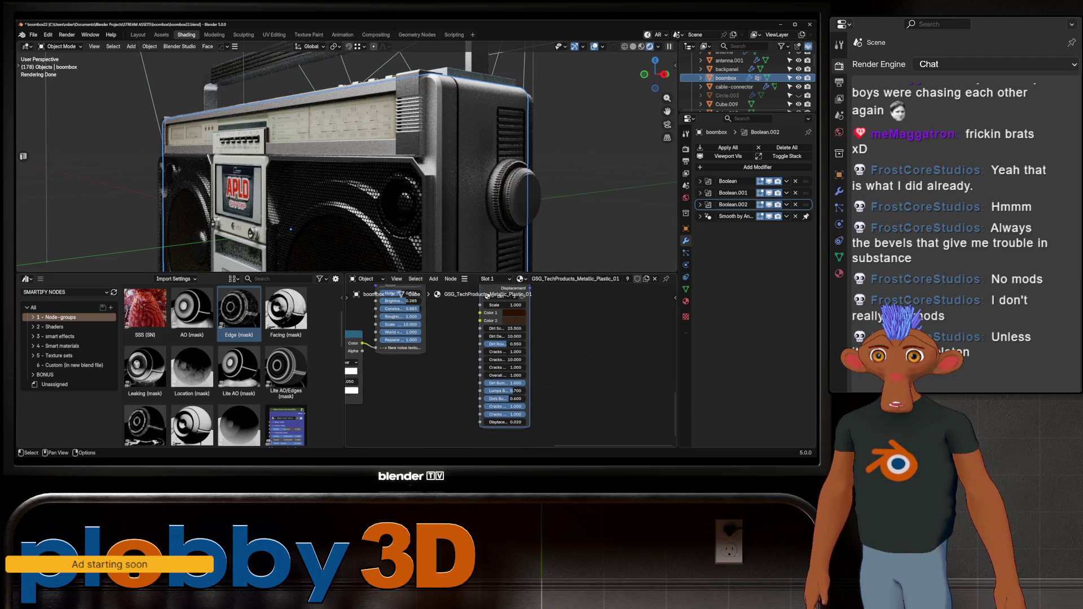